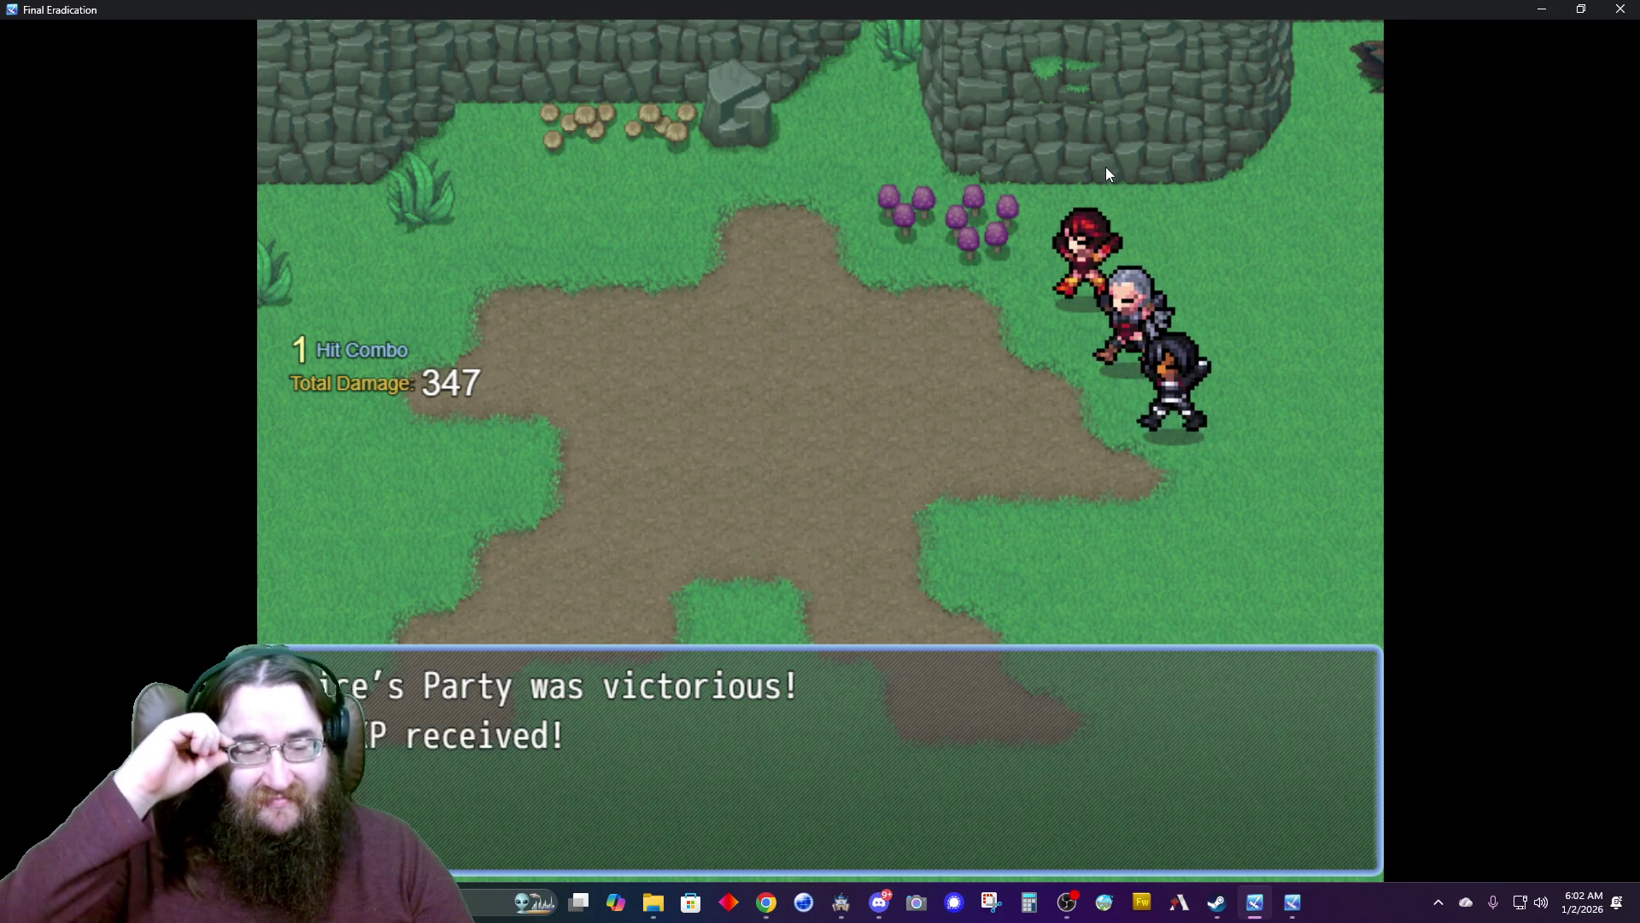
# Leave the previous battle and walk toward the rope bridge and down-left across the map.
pyautogui.press('Return')
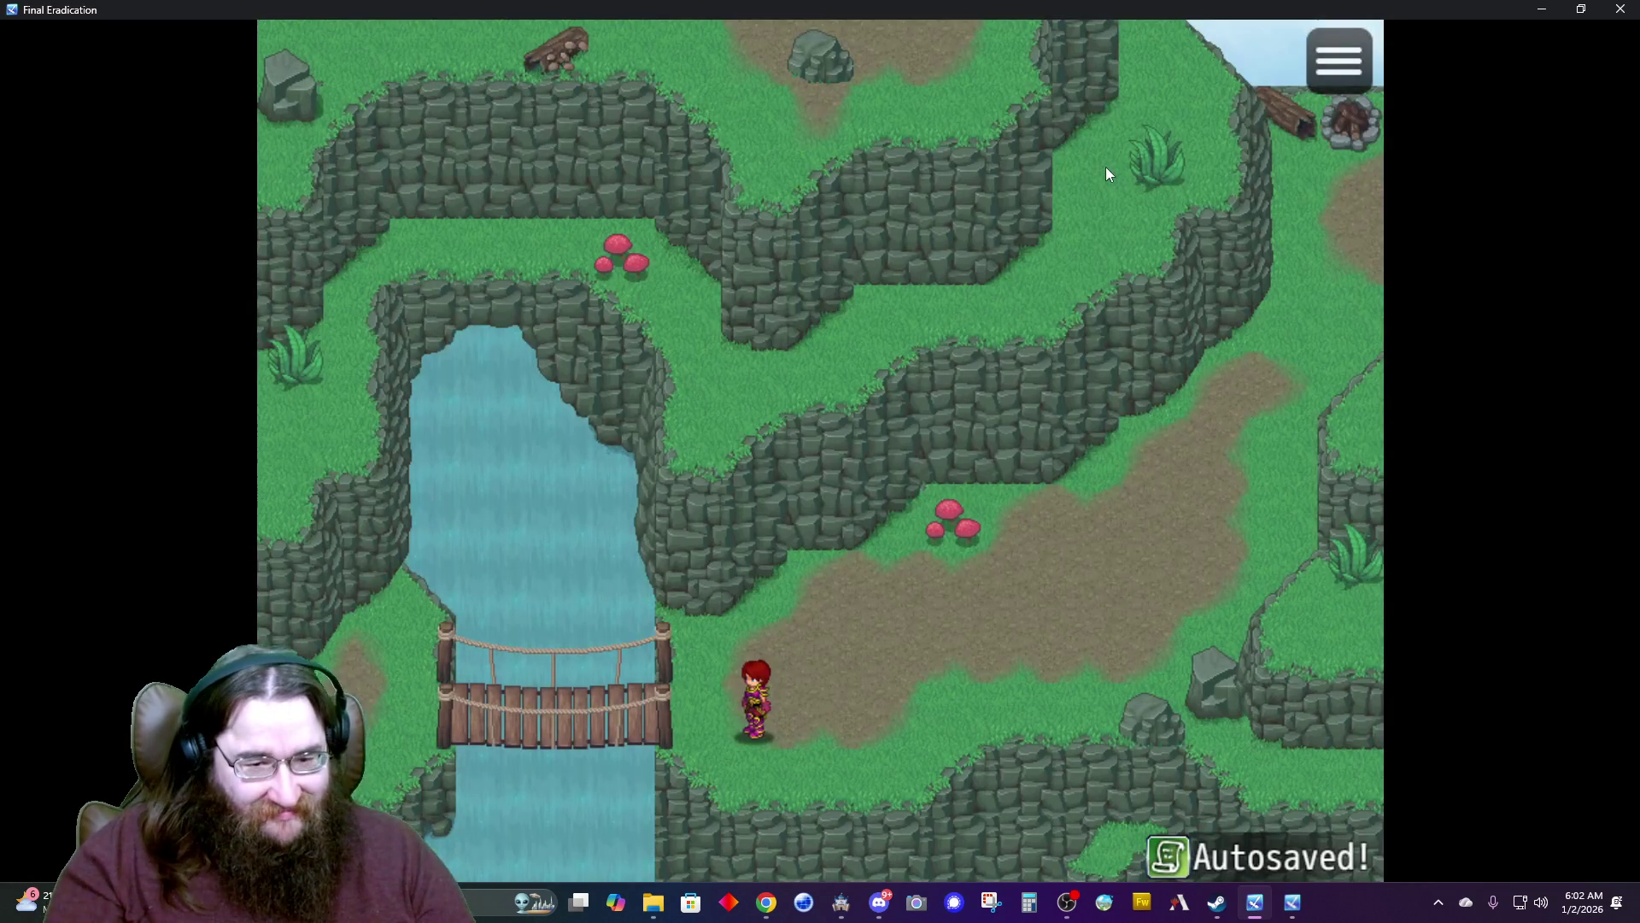
pyautogui.press('Left')
pyautogui.press('Left')
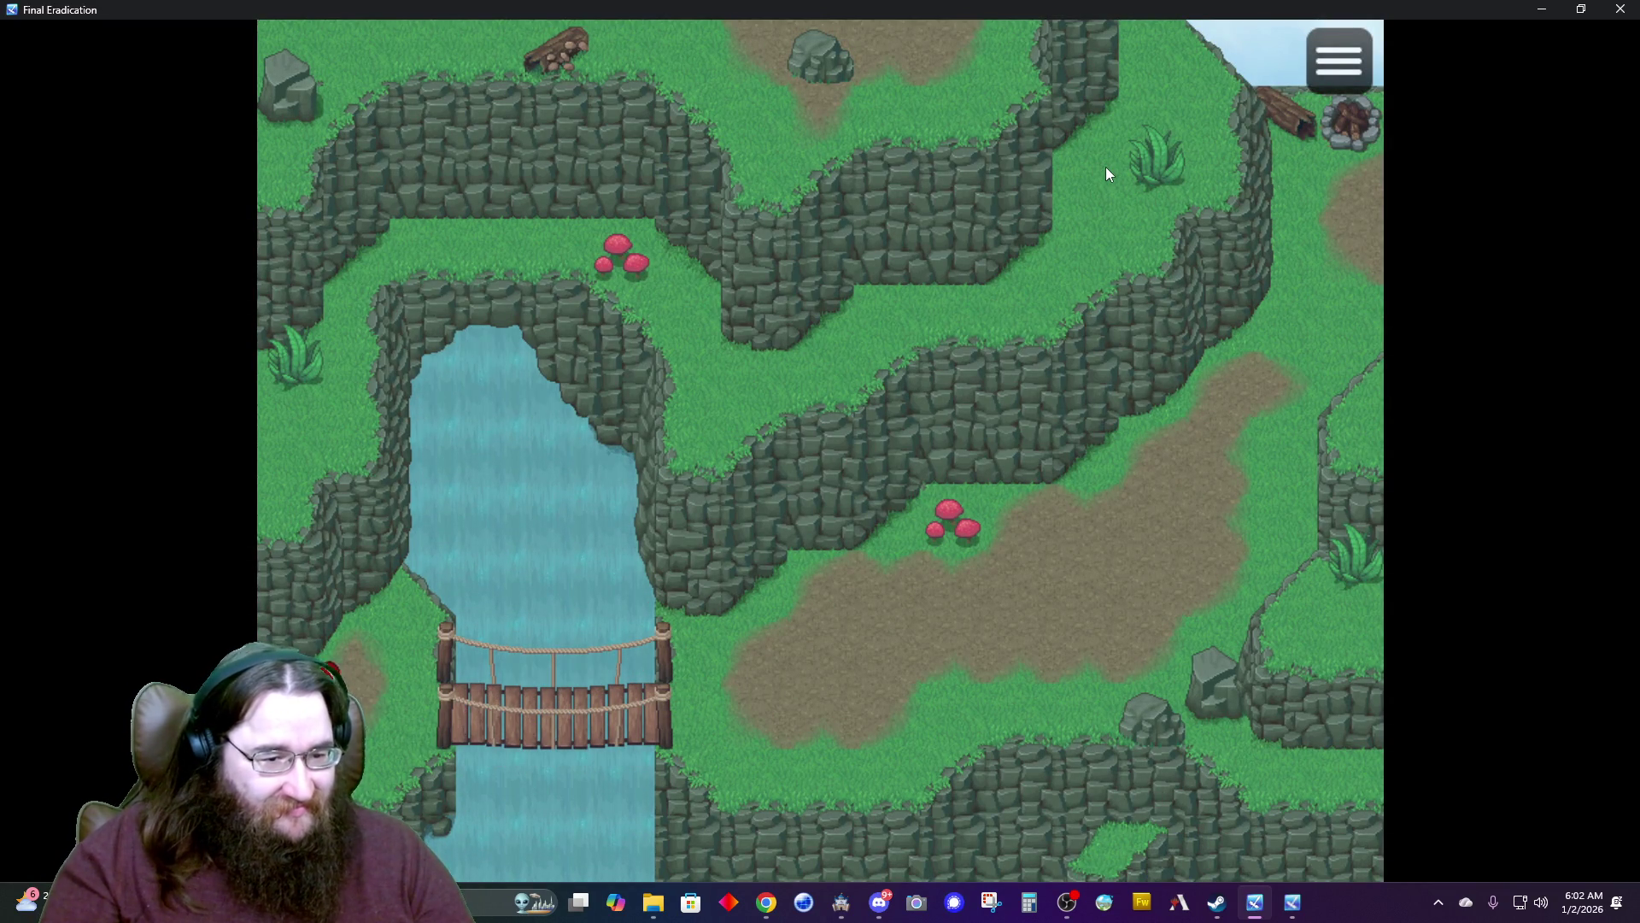
pyautogui.press('Down')
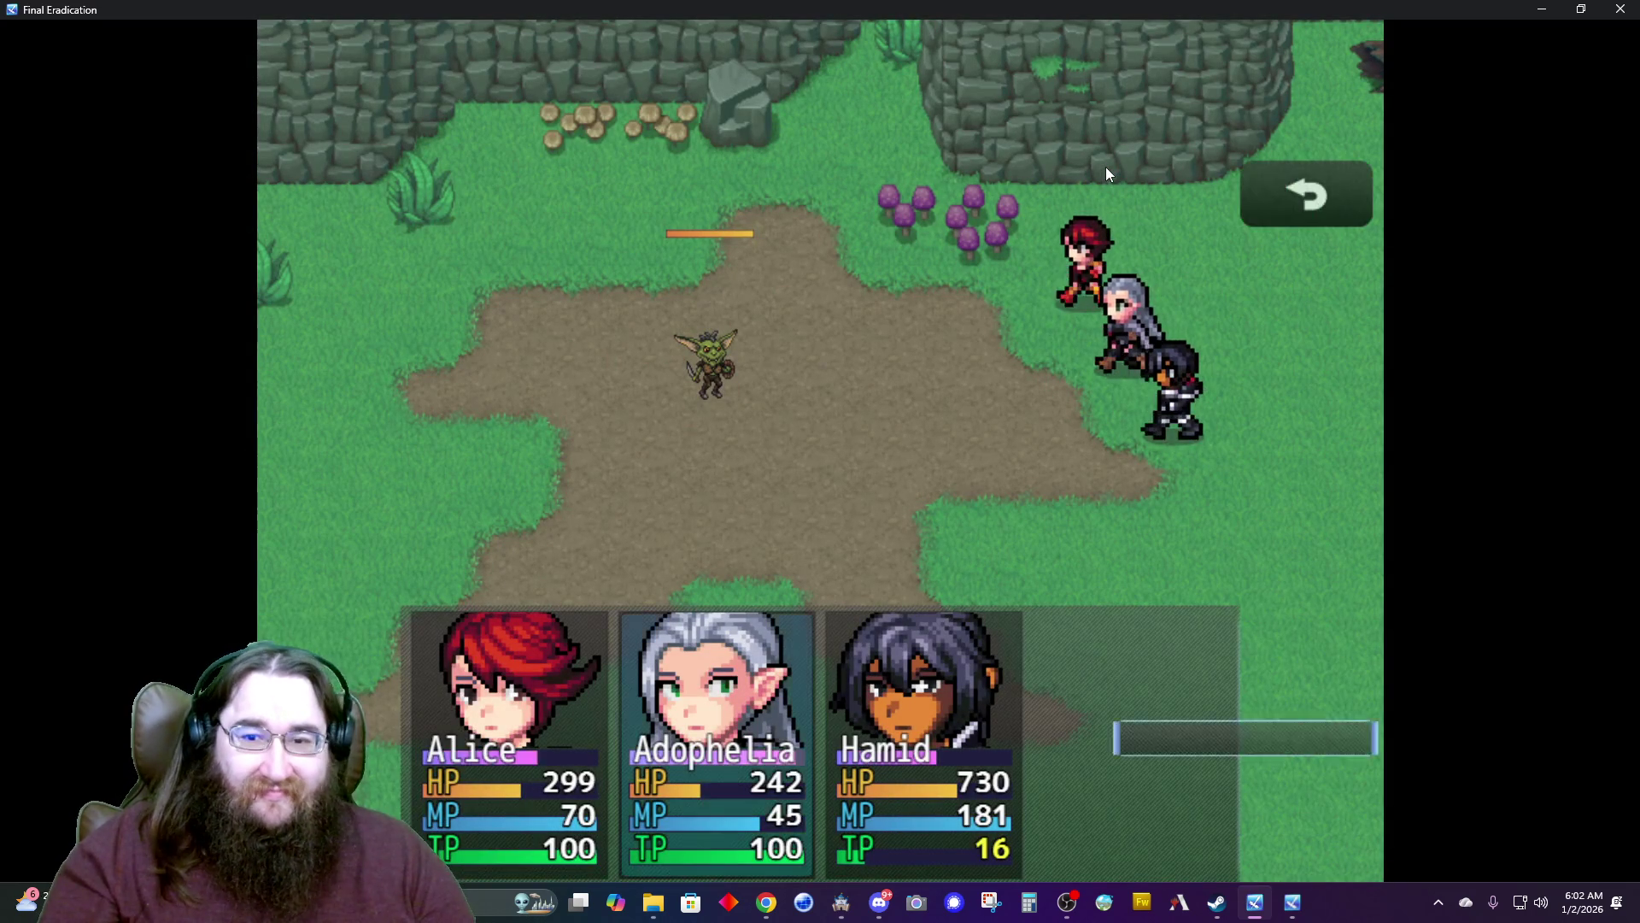
# Choose the first turn's actions: Alleviate I on an ally, Hamid's Slice, and Adophelia's Jump.
pyautogui.press('Down')
pyautogui.press('Return')
pyautogui.press('Return')
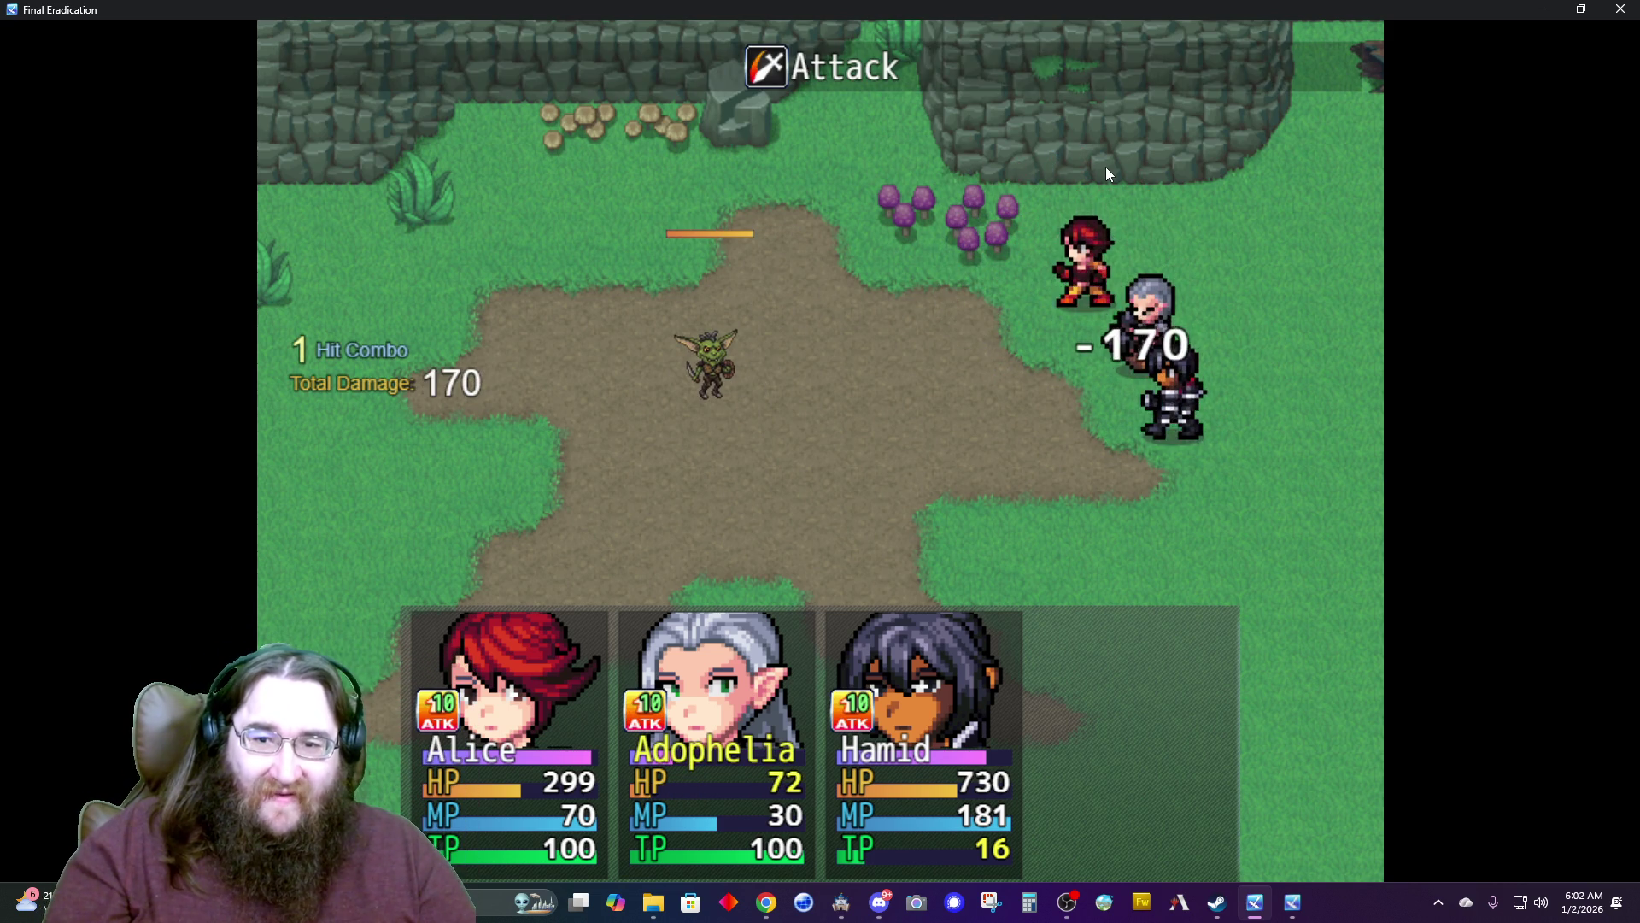
pyautogui.press('Down')
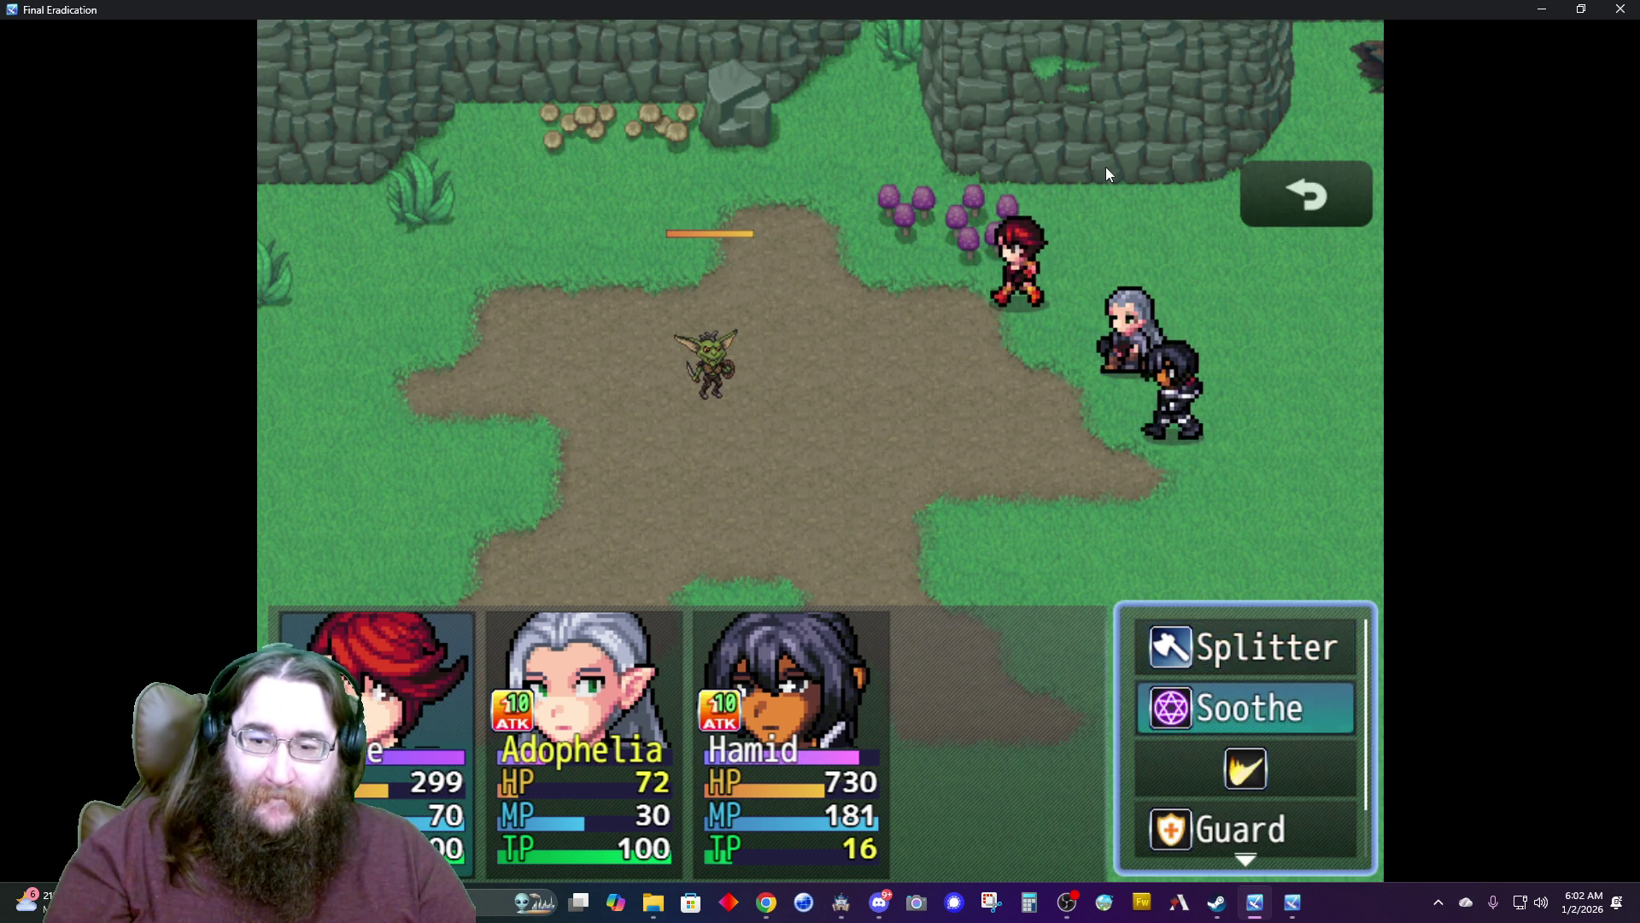
pyautogui.press('Return')
pyautogui.press('Return')
pyautogui.press('Return')
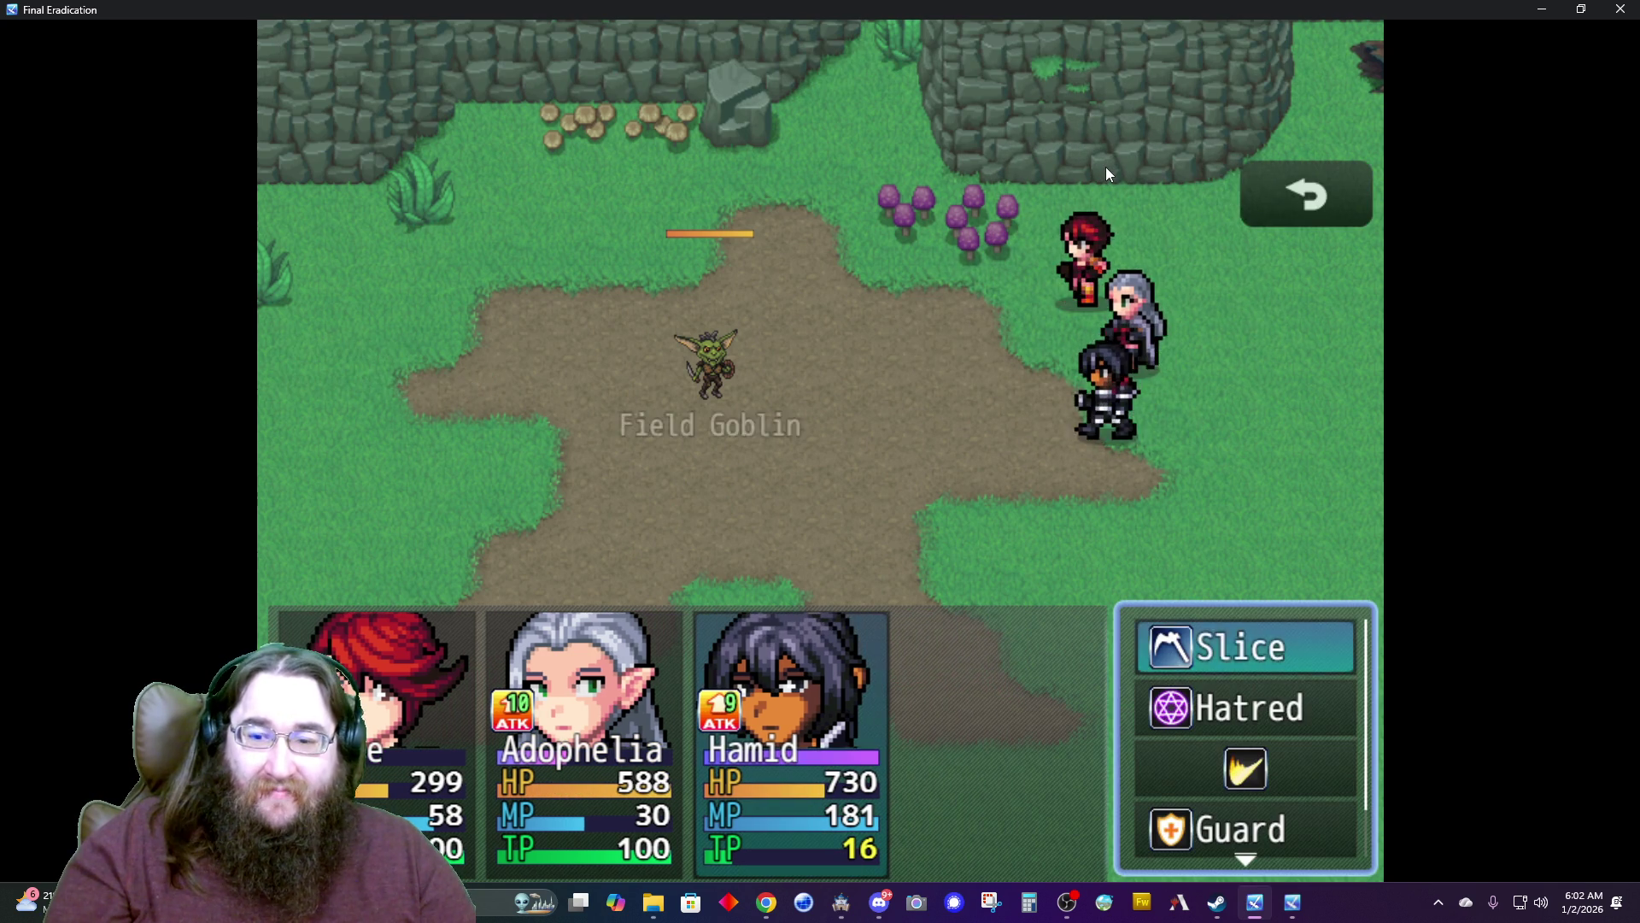
pyautogui.press('Return')
pyautogui.press('Return')
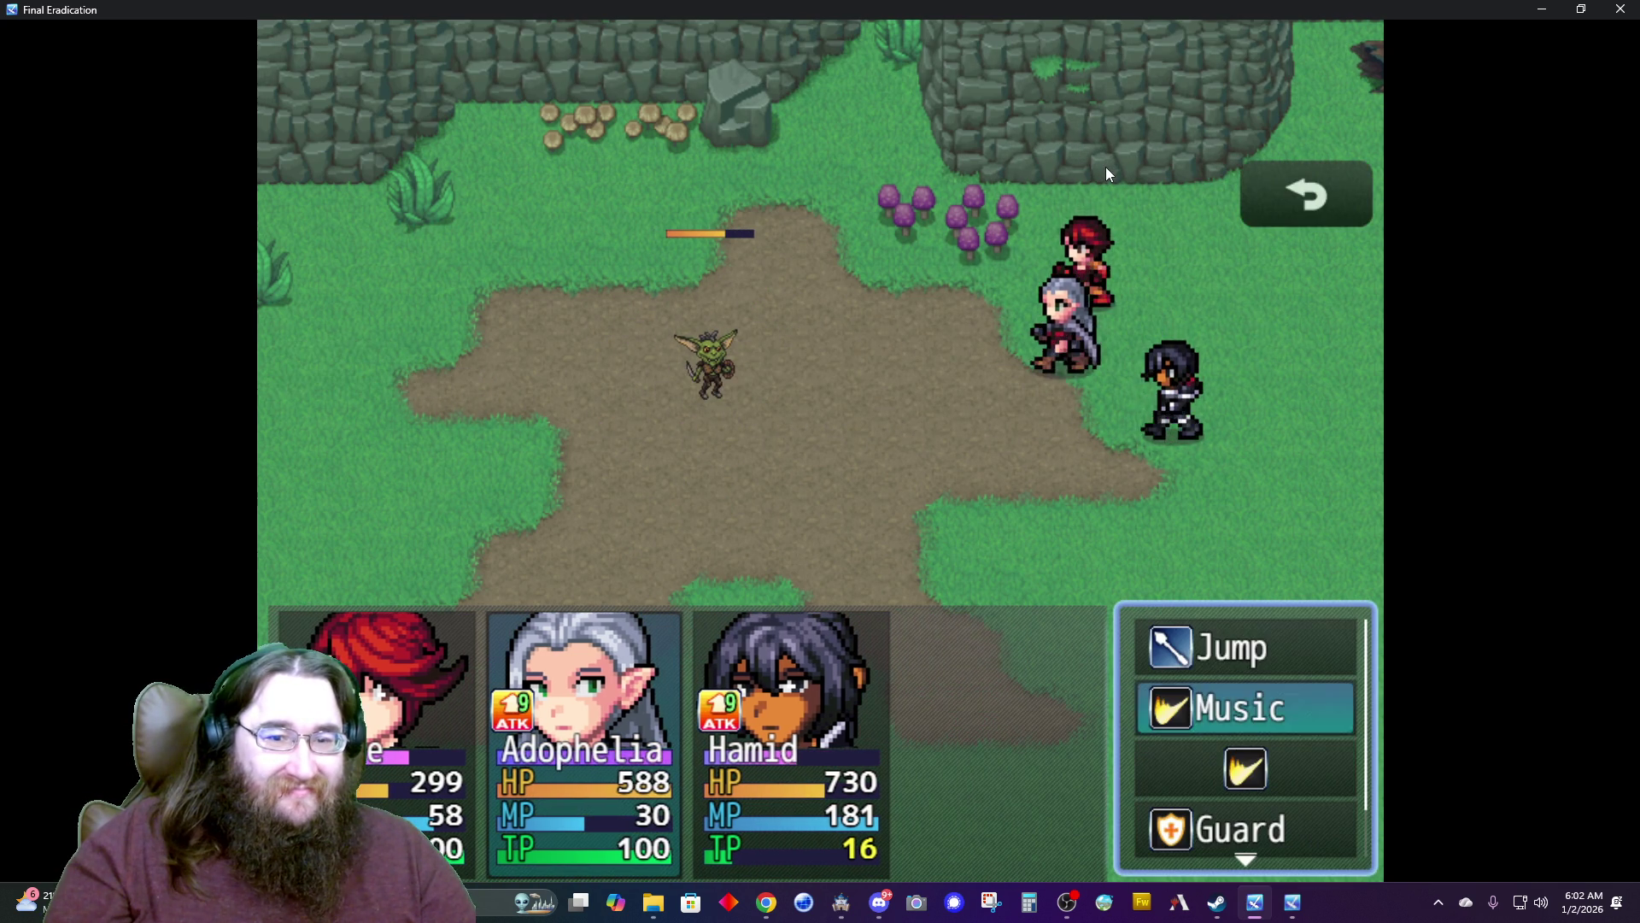
pyautogui.press('Return')
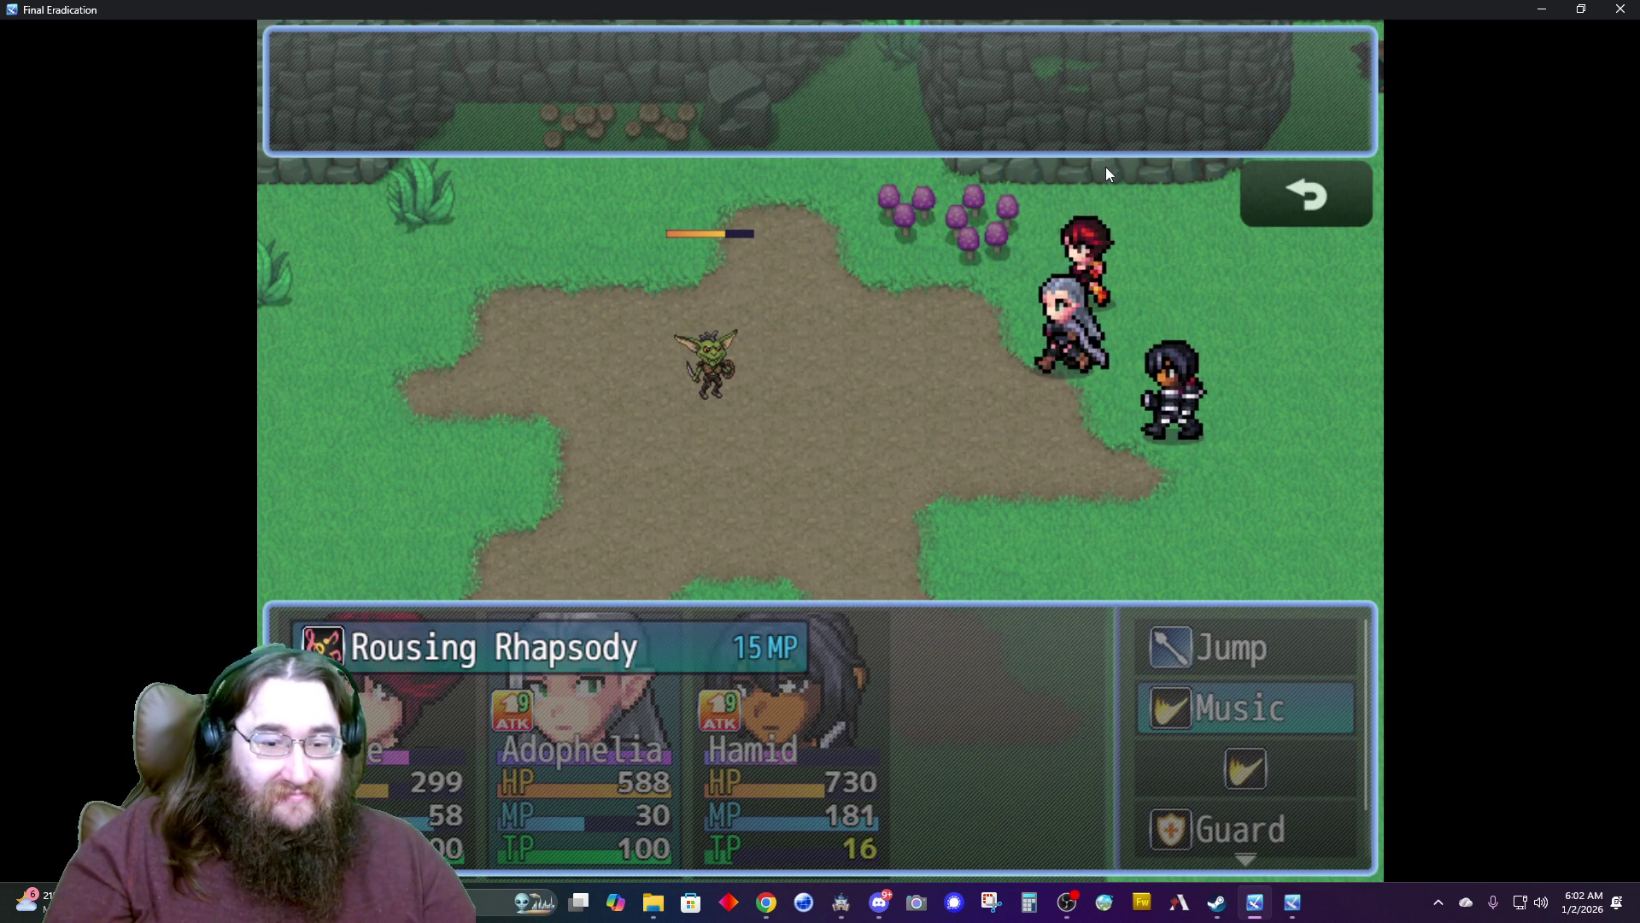
pyautogui.press('Escape')
pyautogui.press('Up')
pyautogui.press('Return')
pyautogui.press('Return')
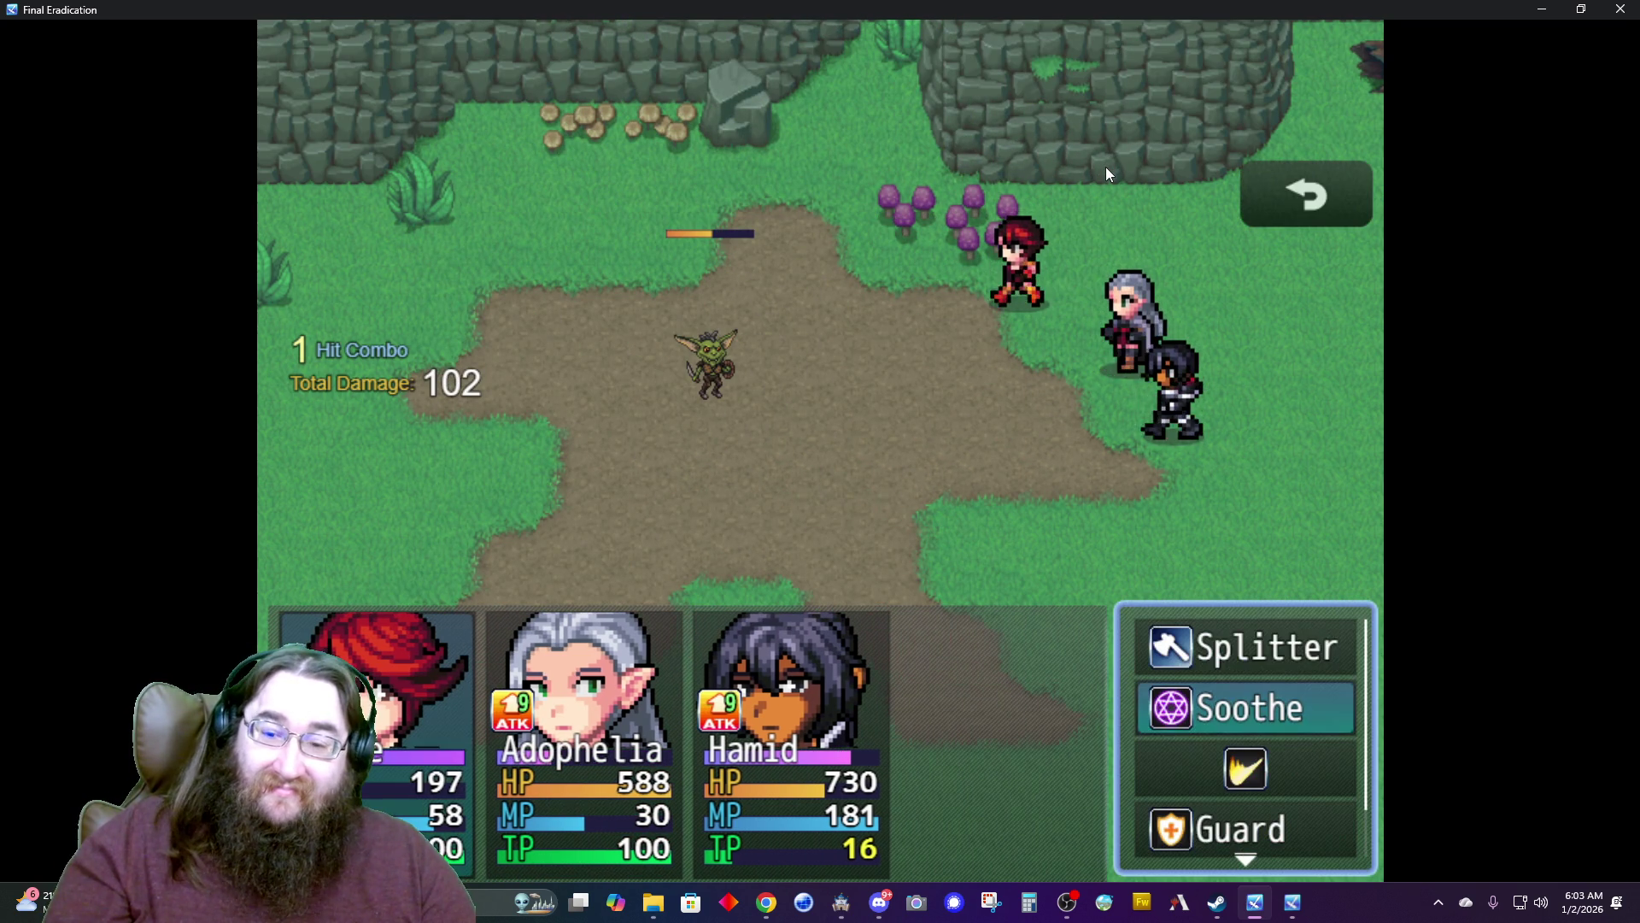
# Finish the Field Goblin with Splitter, Slice and Jump, then collect the rewards and Level 4 level-up.
pyautogui.press('Up')
pyautogui.press('Return')
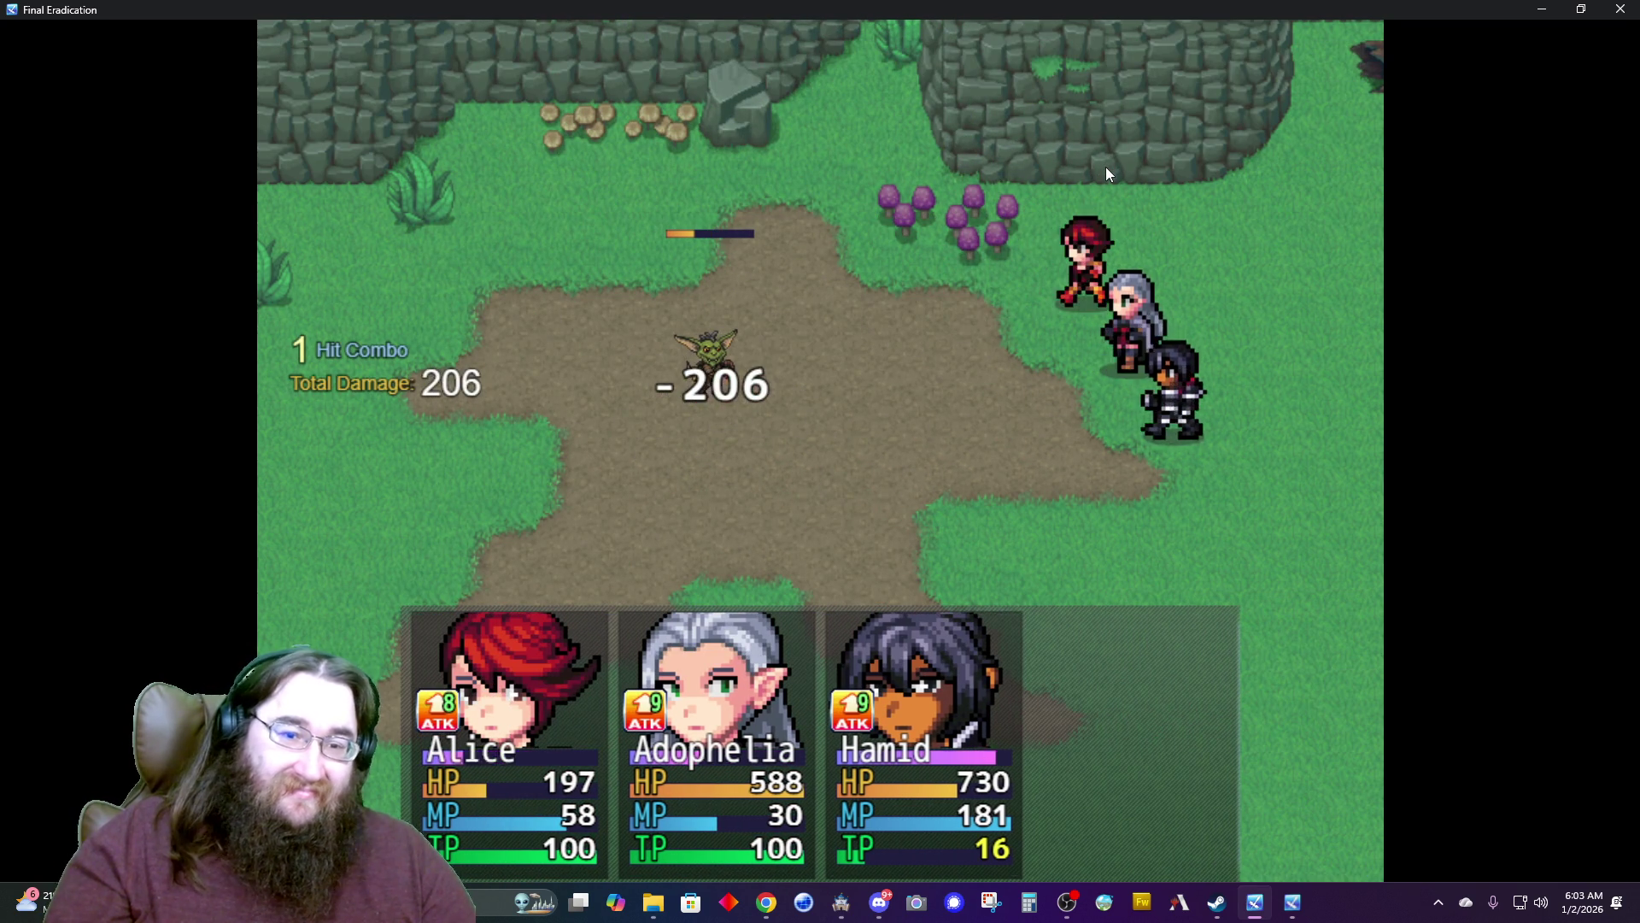
pyautogui.press('Return')
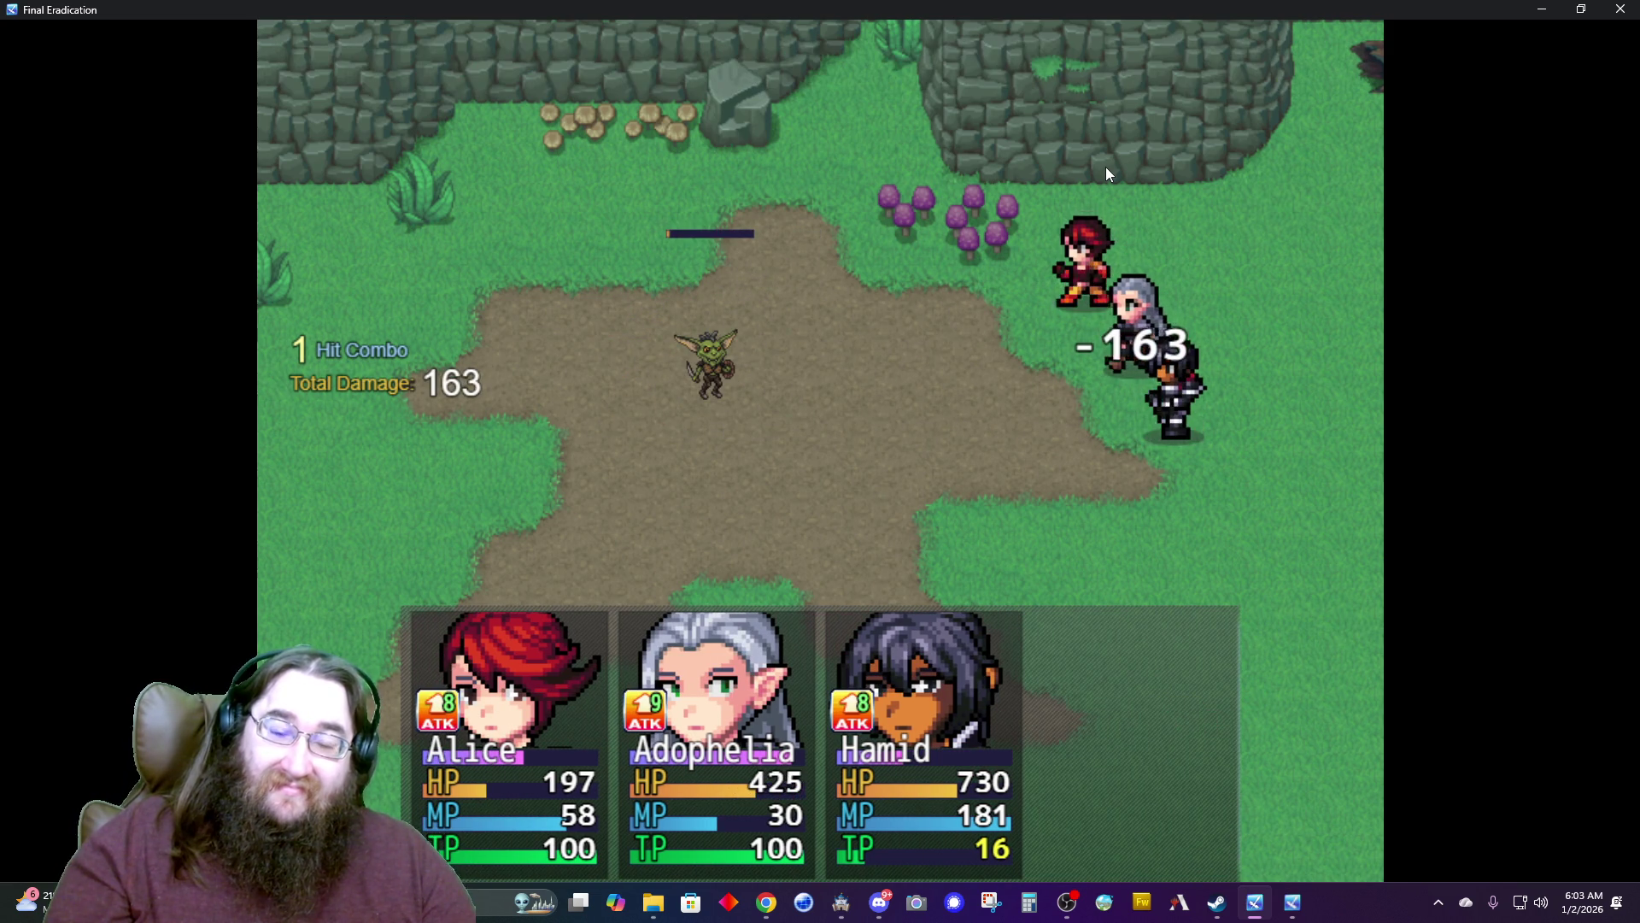
pyautogui.press('Return')
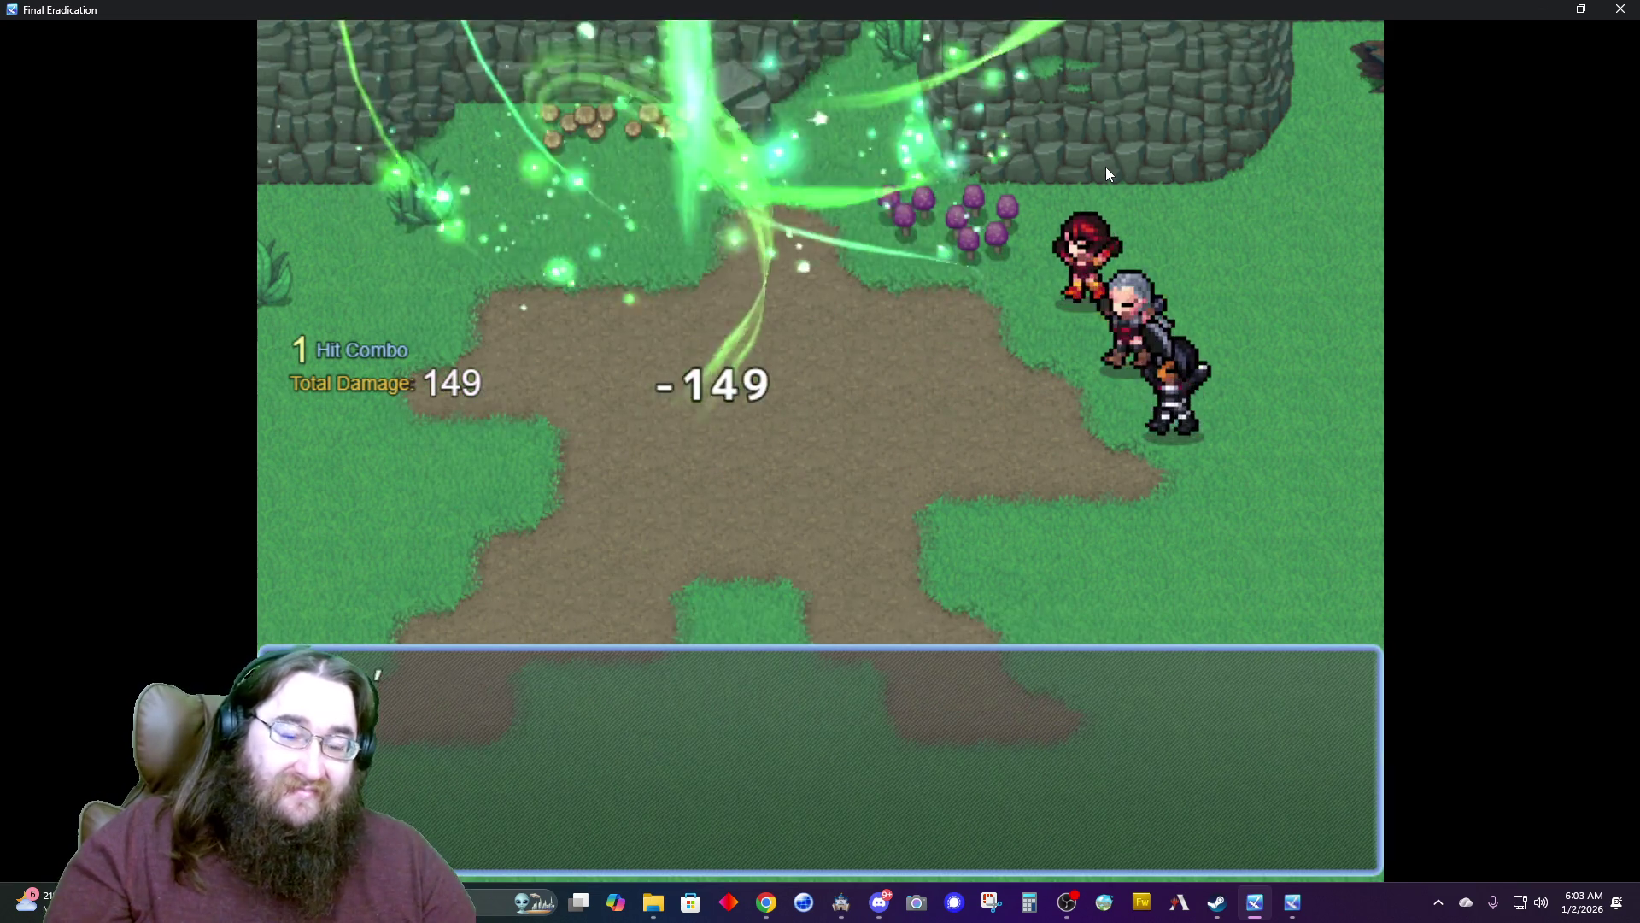
pyautogui.press('Return')
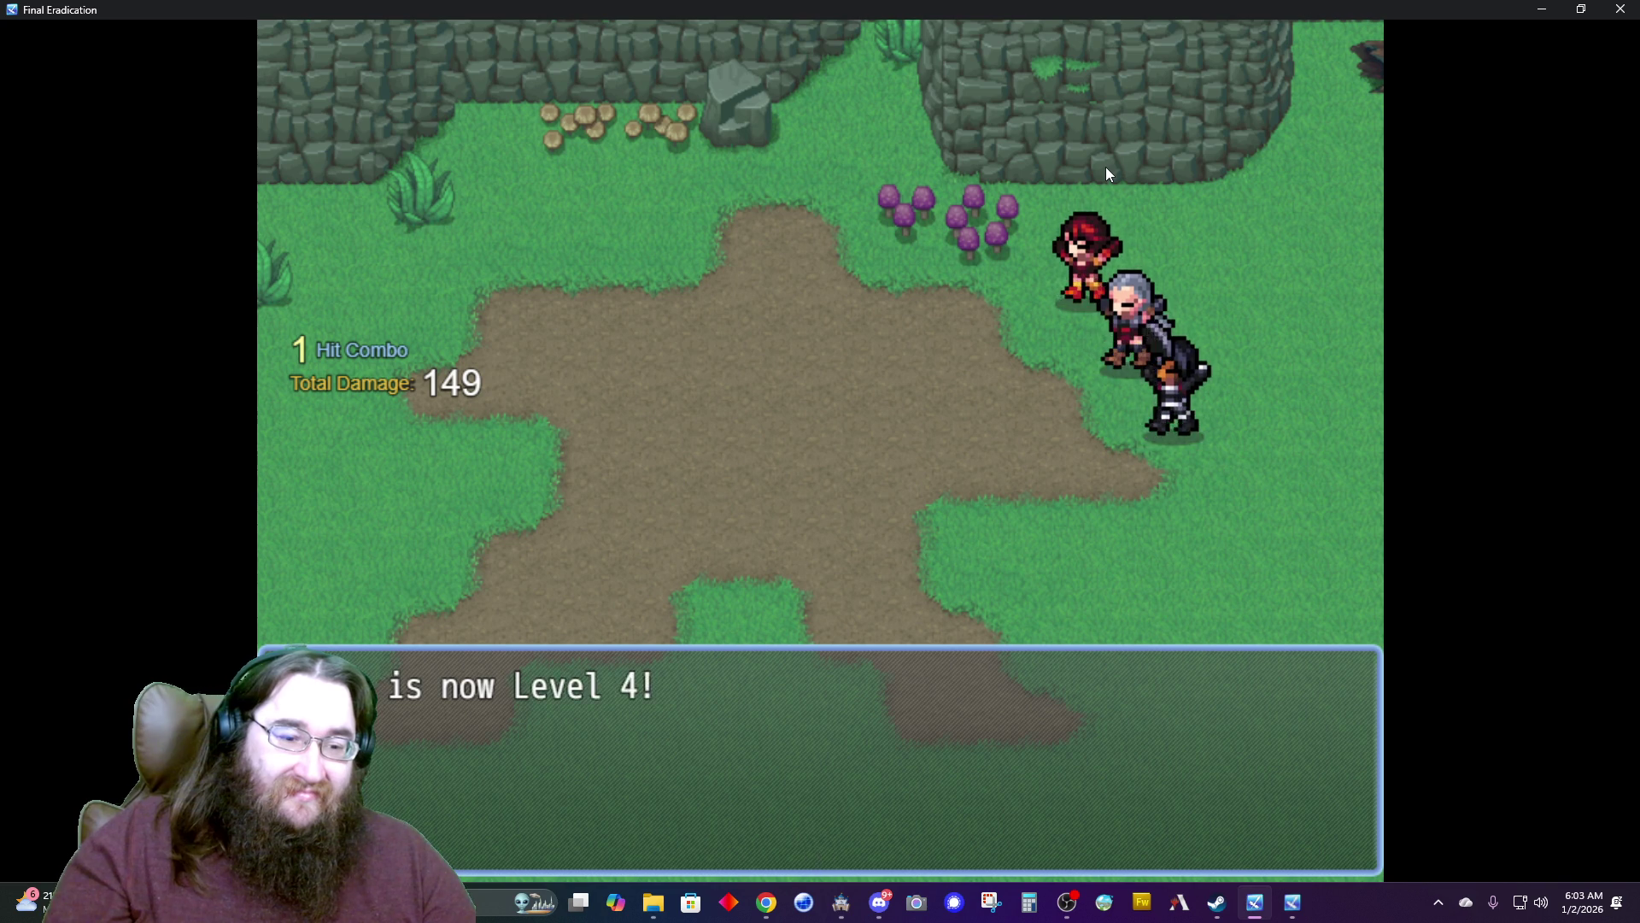
pyautogui.press('Return')
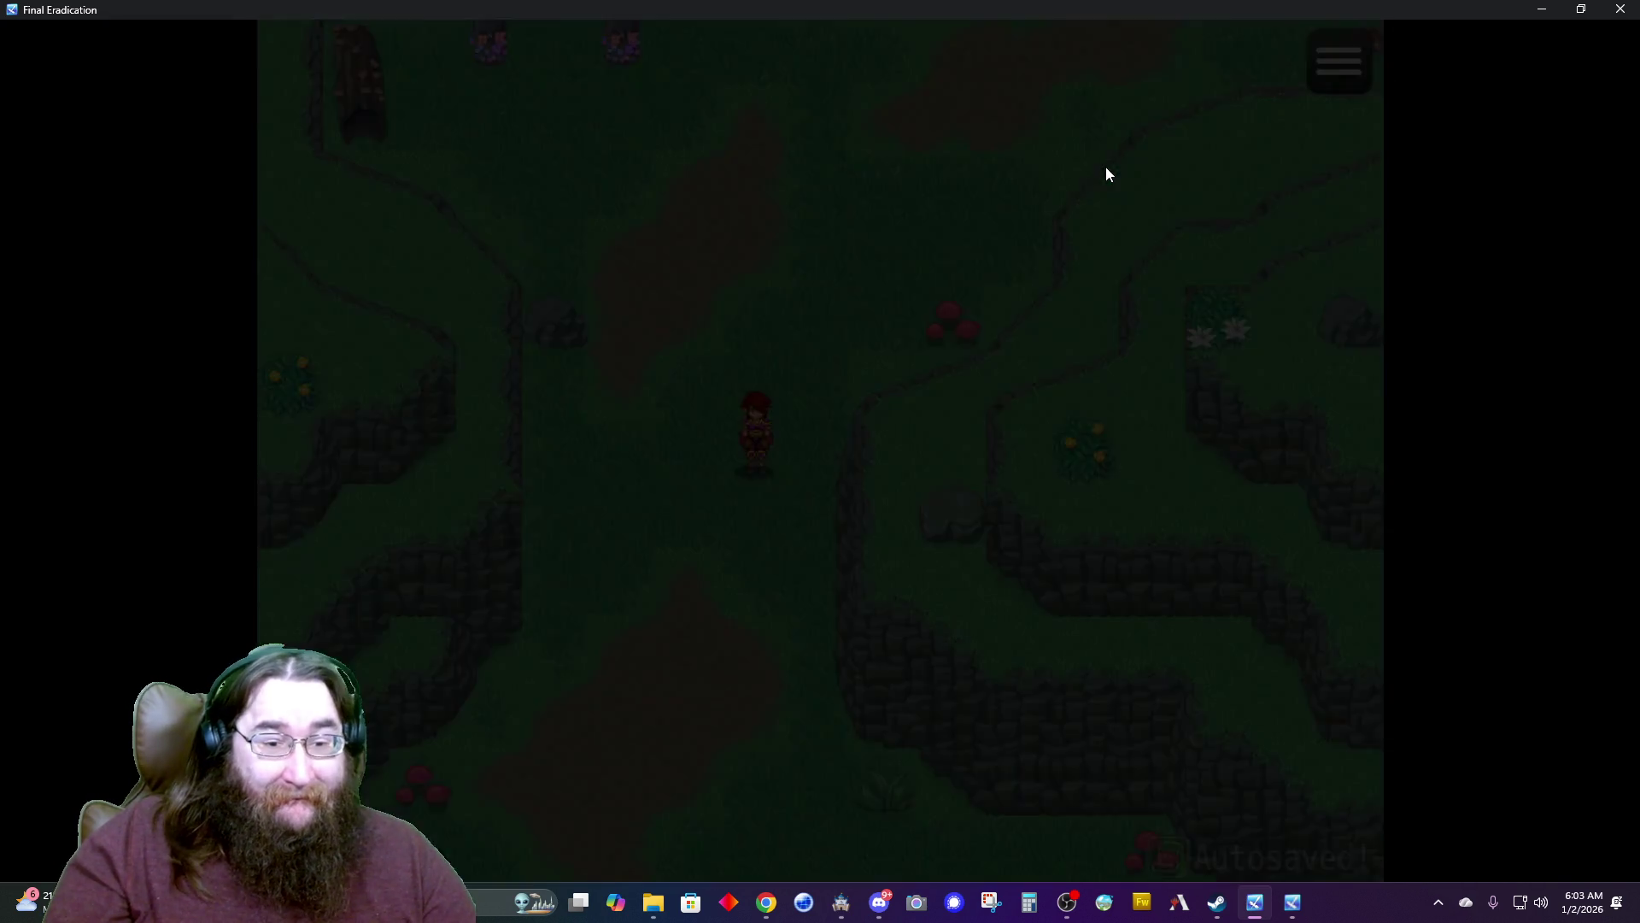
# Walk down and right off the field map's right edge to trigger the campfire cutscene.
pyautogui.press('Down')
pyautogui.press('Right')
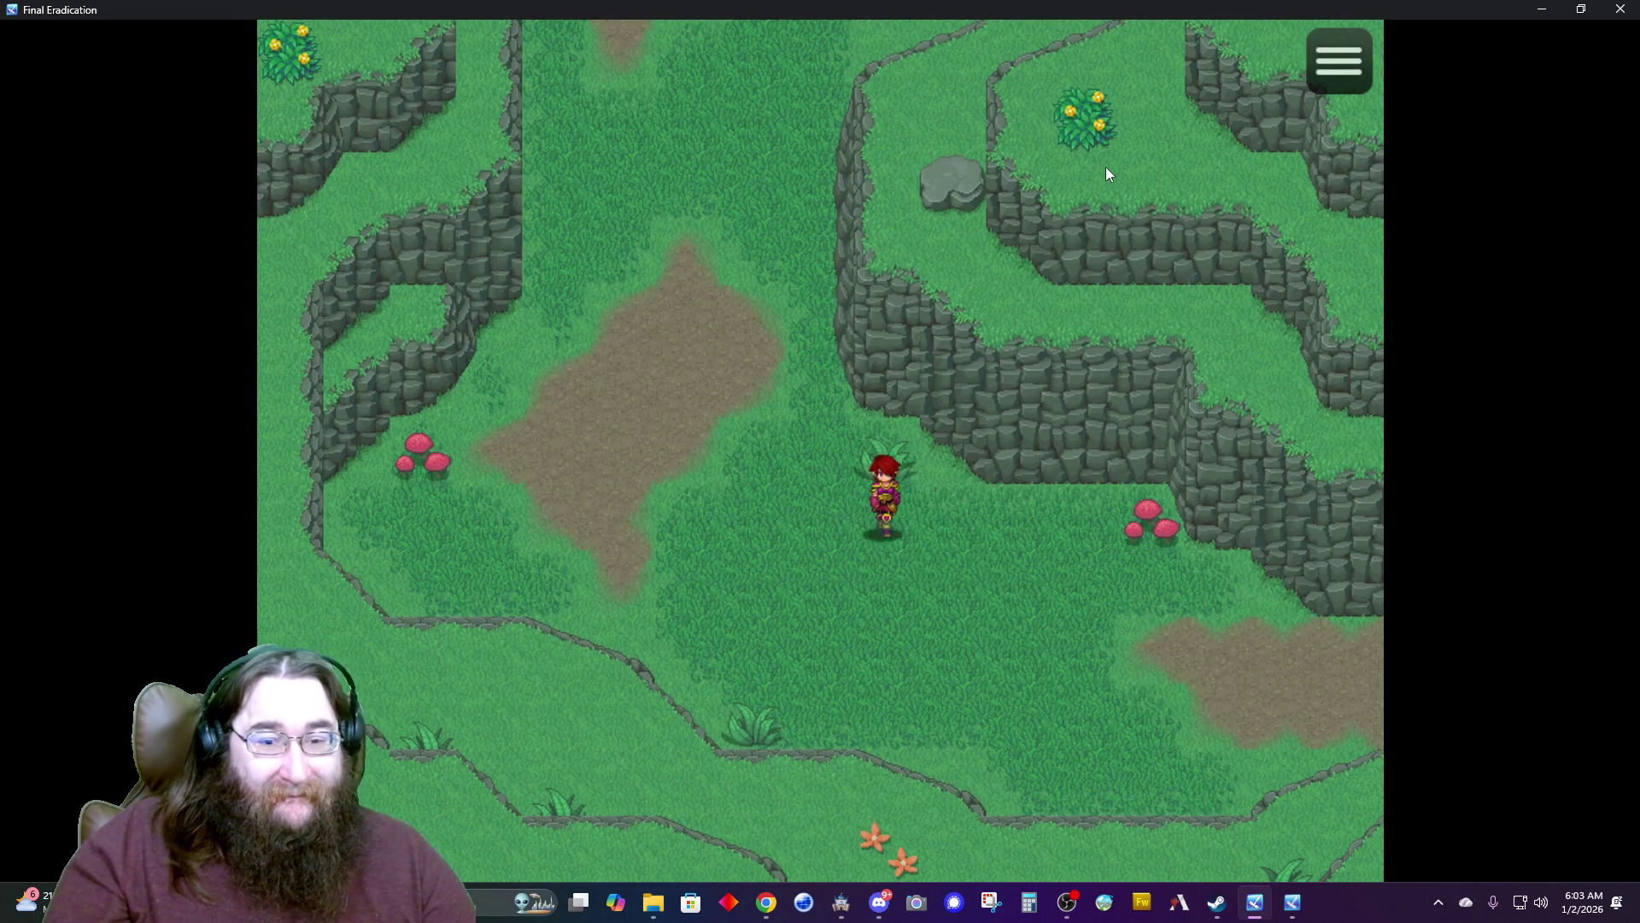
pyautogui.press('Down')
pyautogui.press('Right')
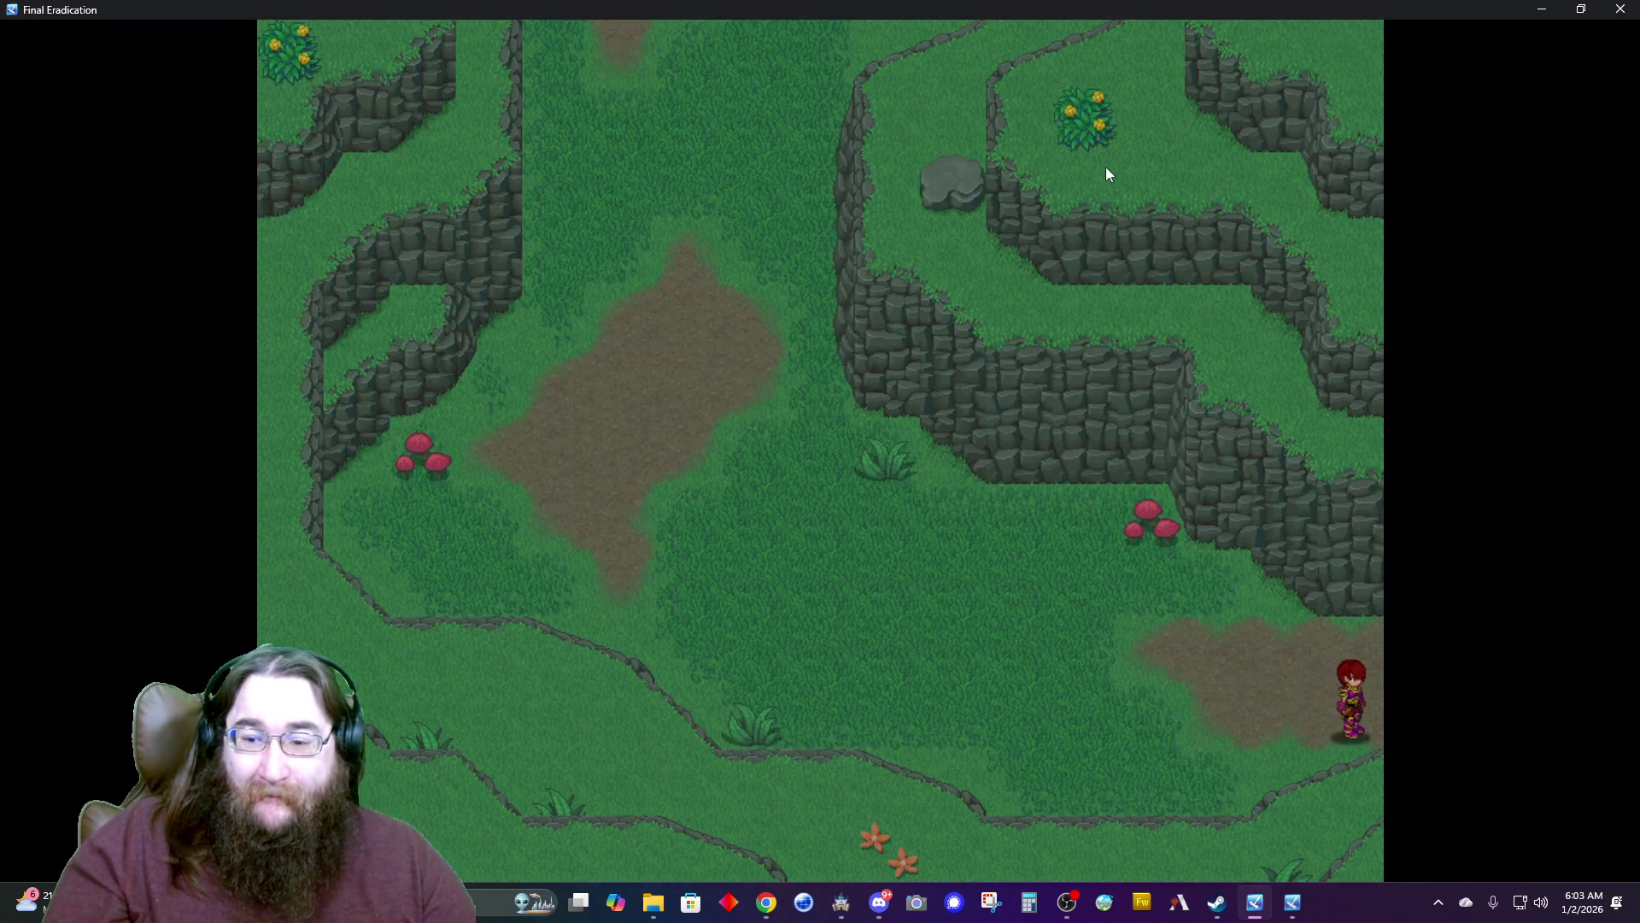
# Advance Alice and Hamid's campfire conversation through Hamid's long line.
pyautogui.press('Return')
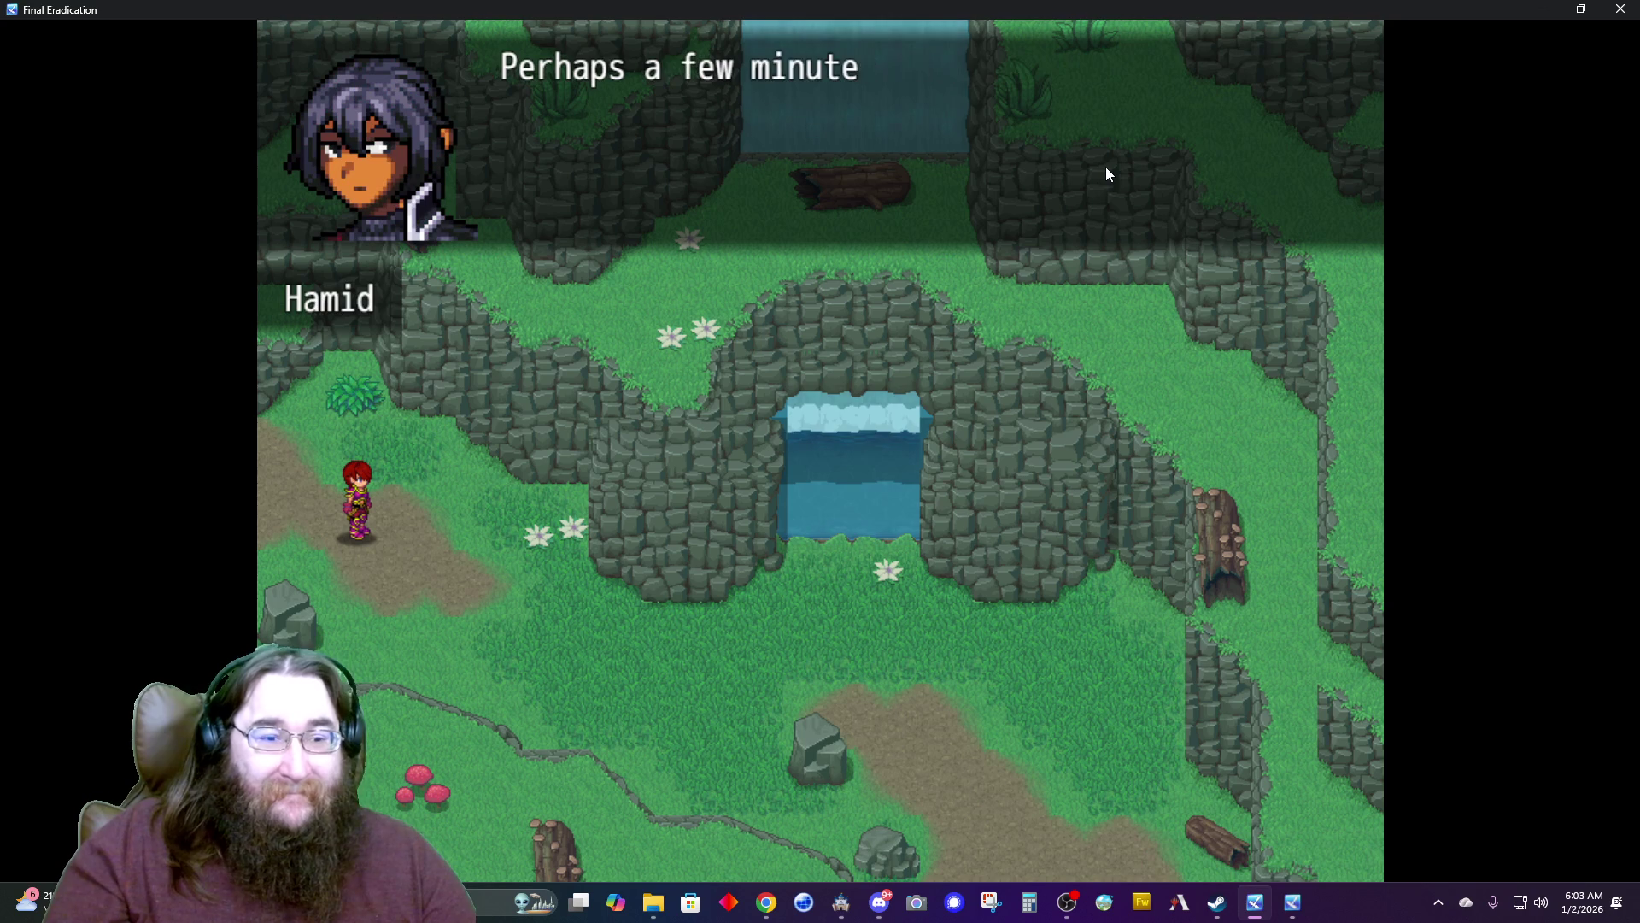
pyautogui.press('Return')
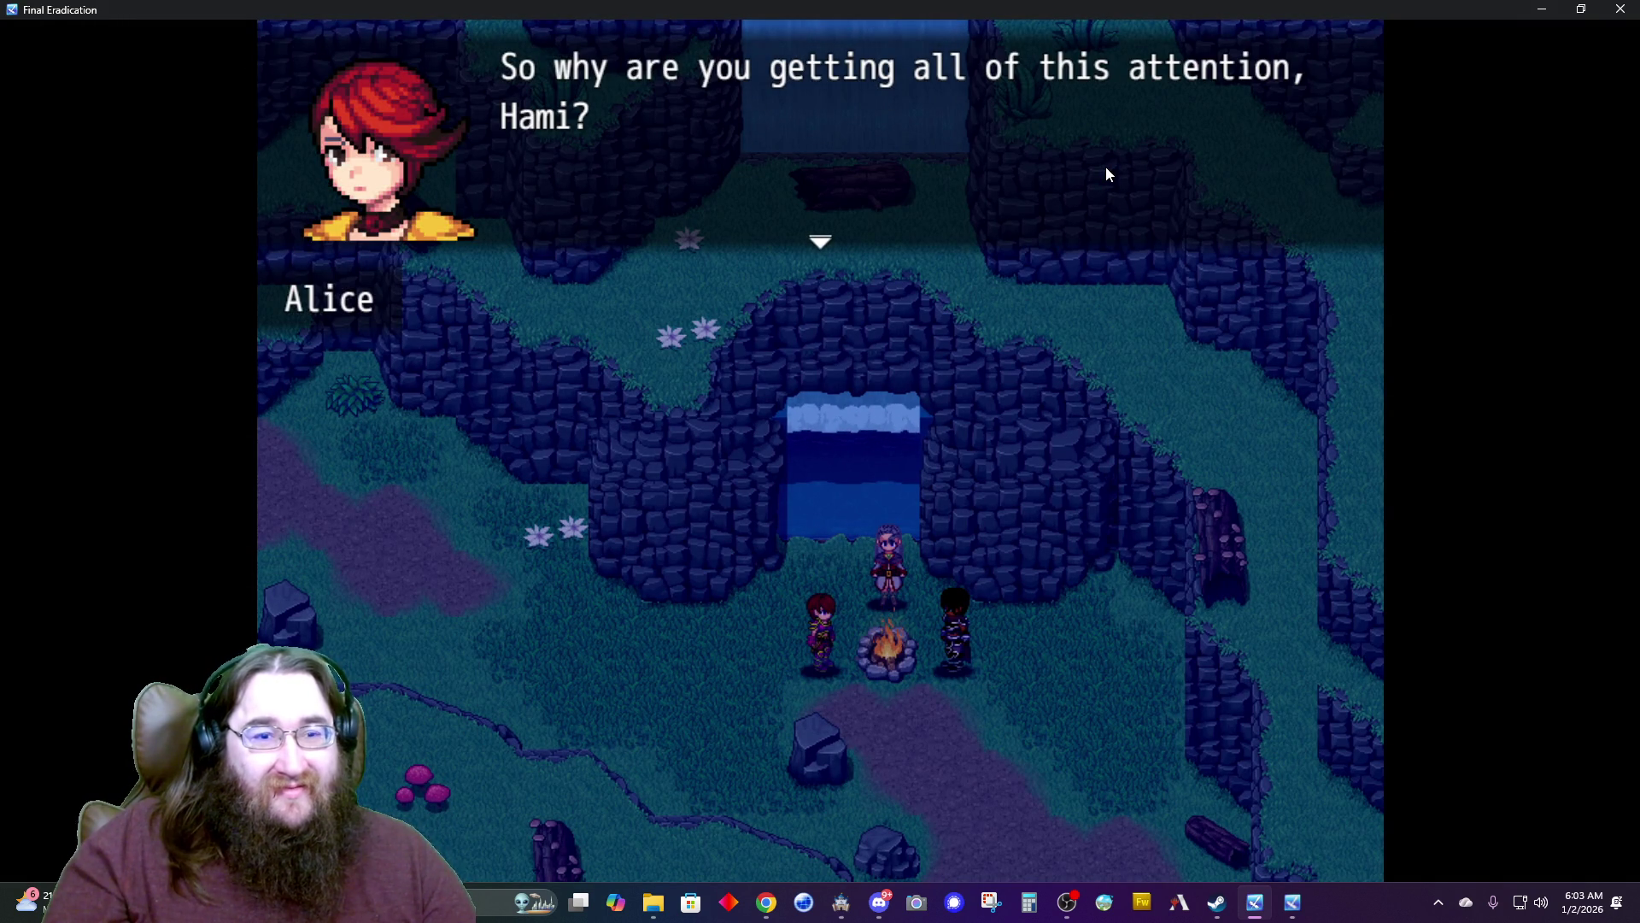
pyautogui.press('Return')
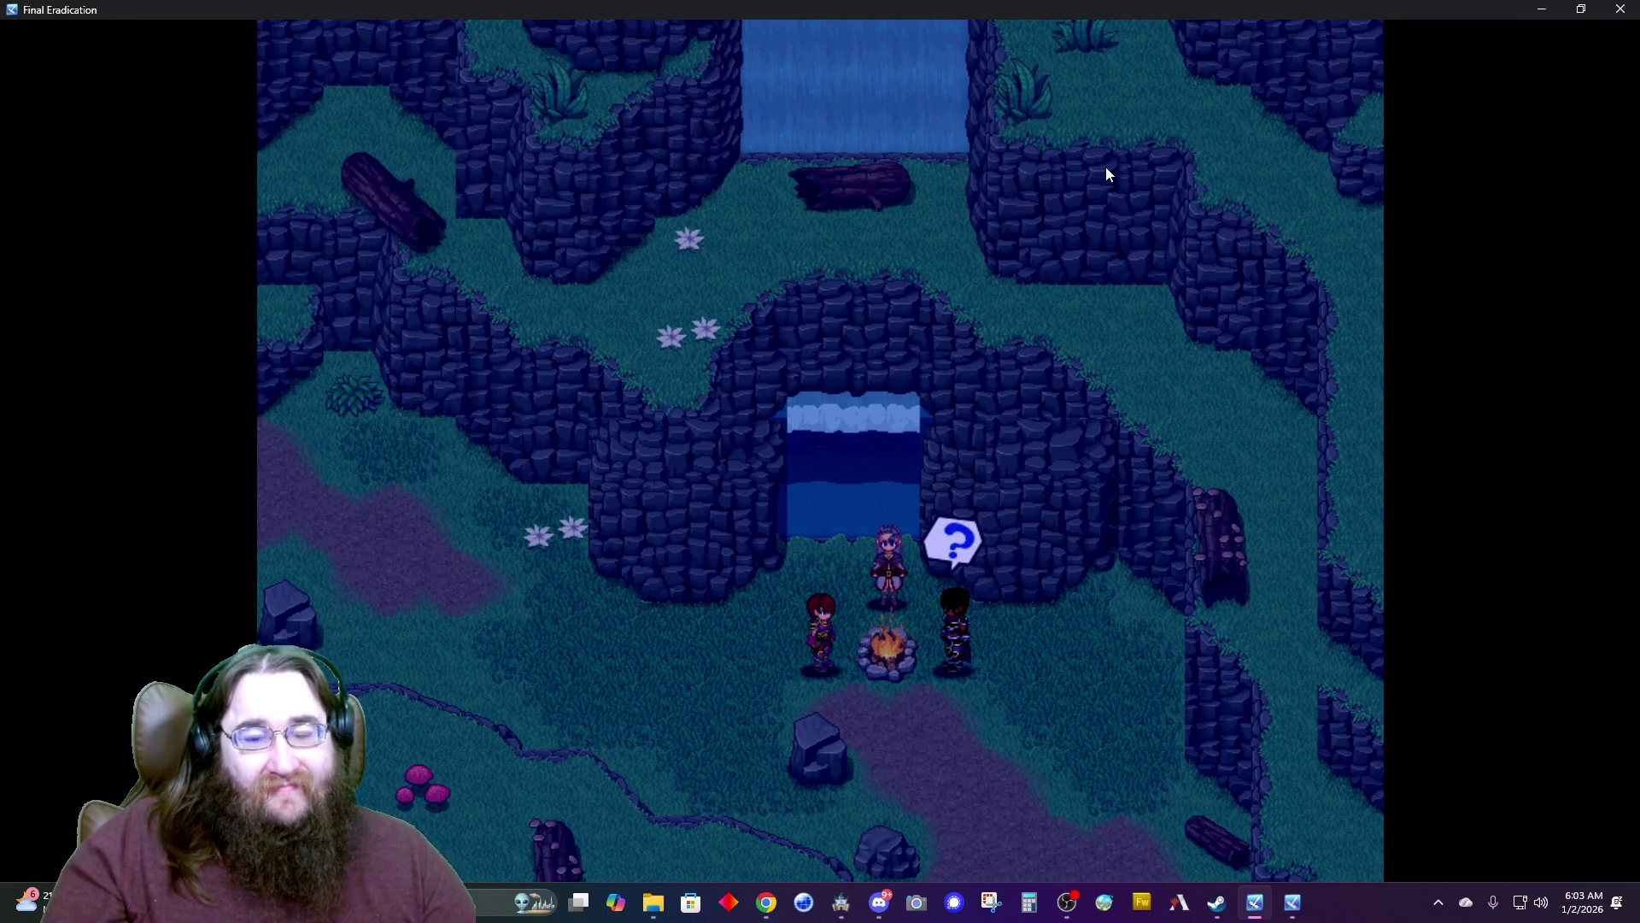
pyautogui.press('Return')
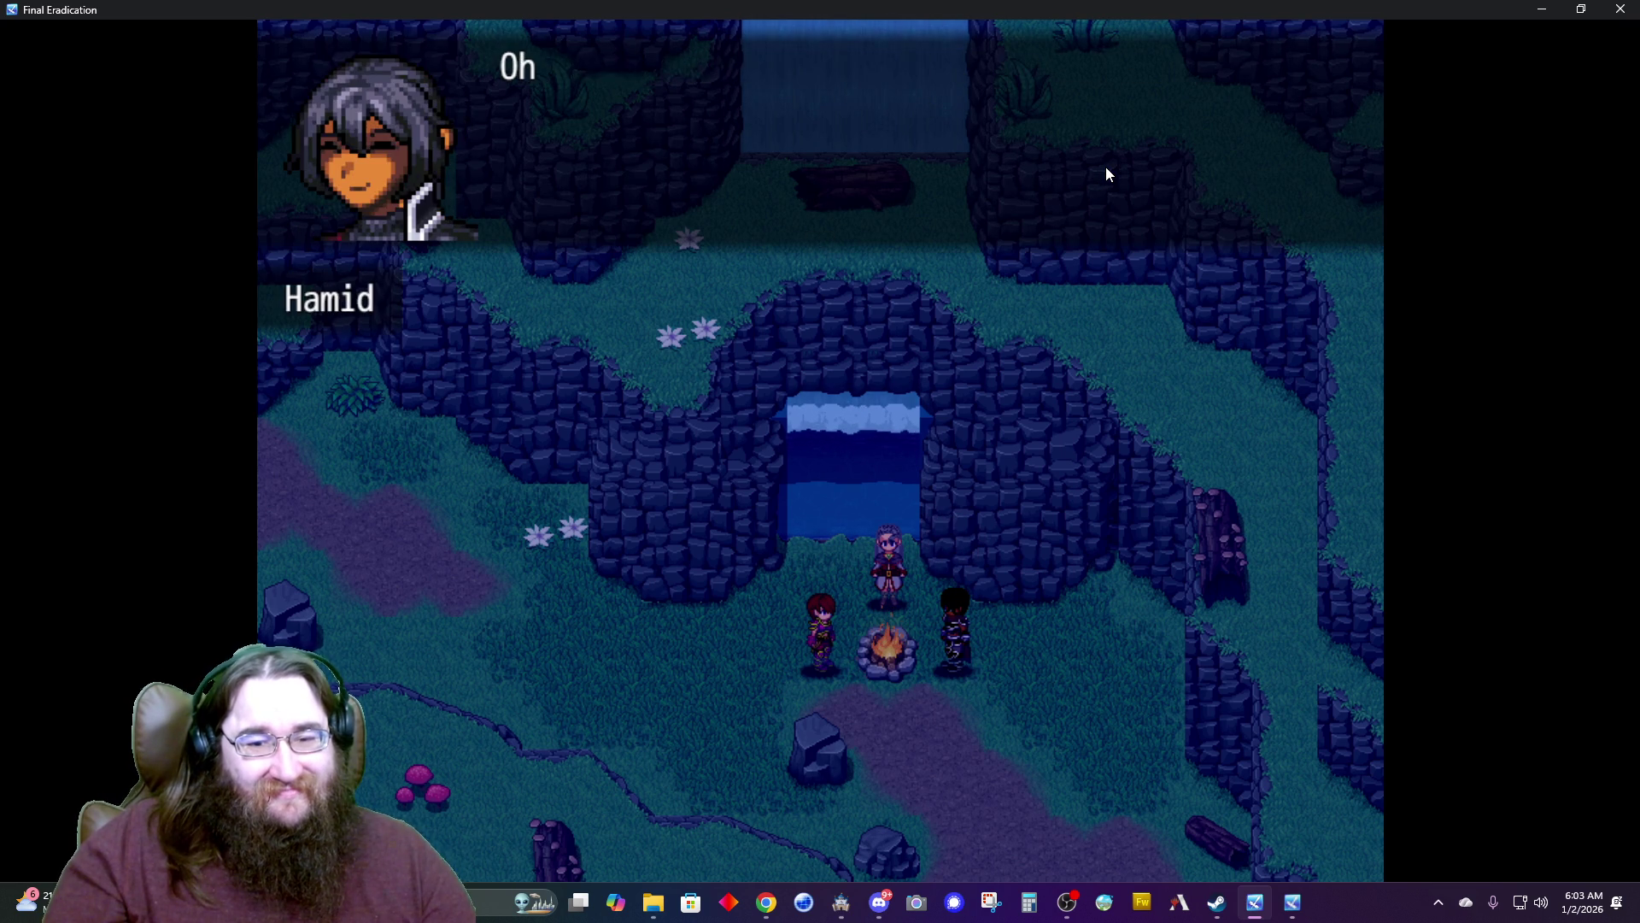
pyautogui.press('Return')
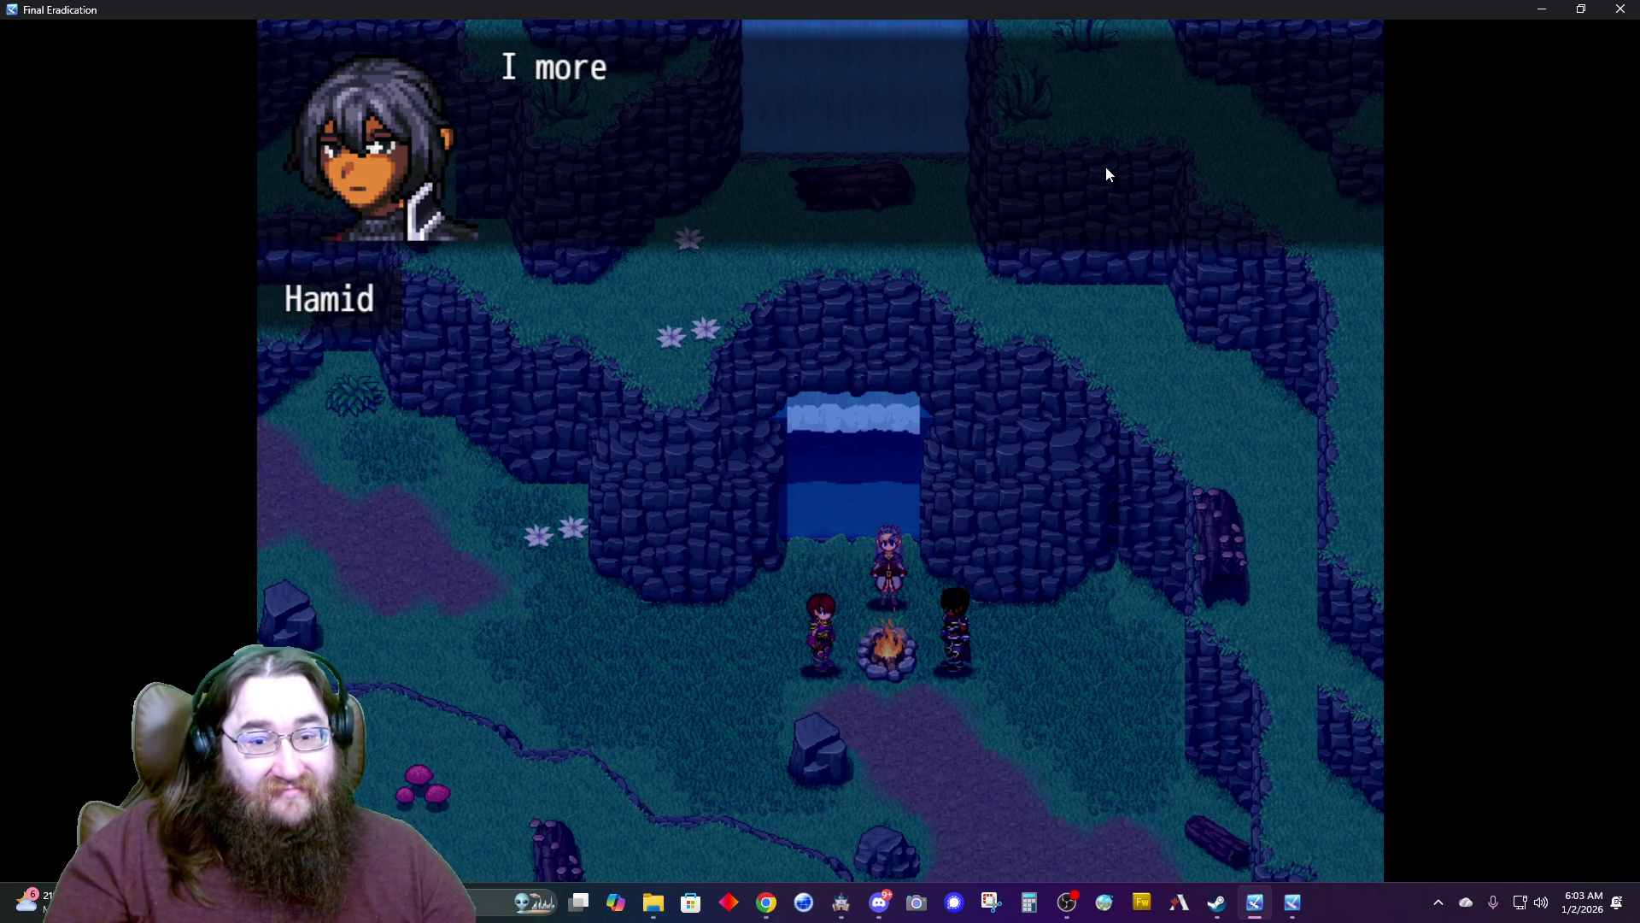
pyautogui.press('Return')
pyautogui.press('Return')
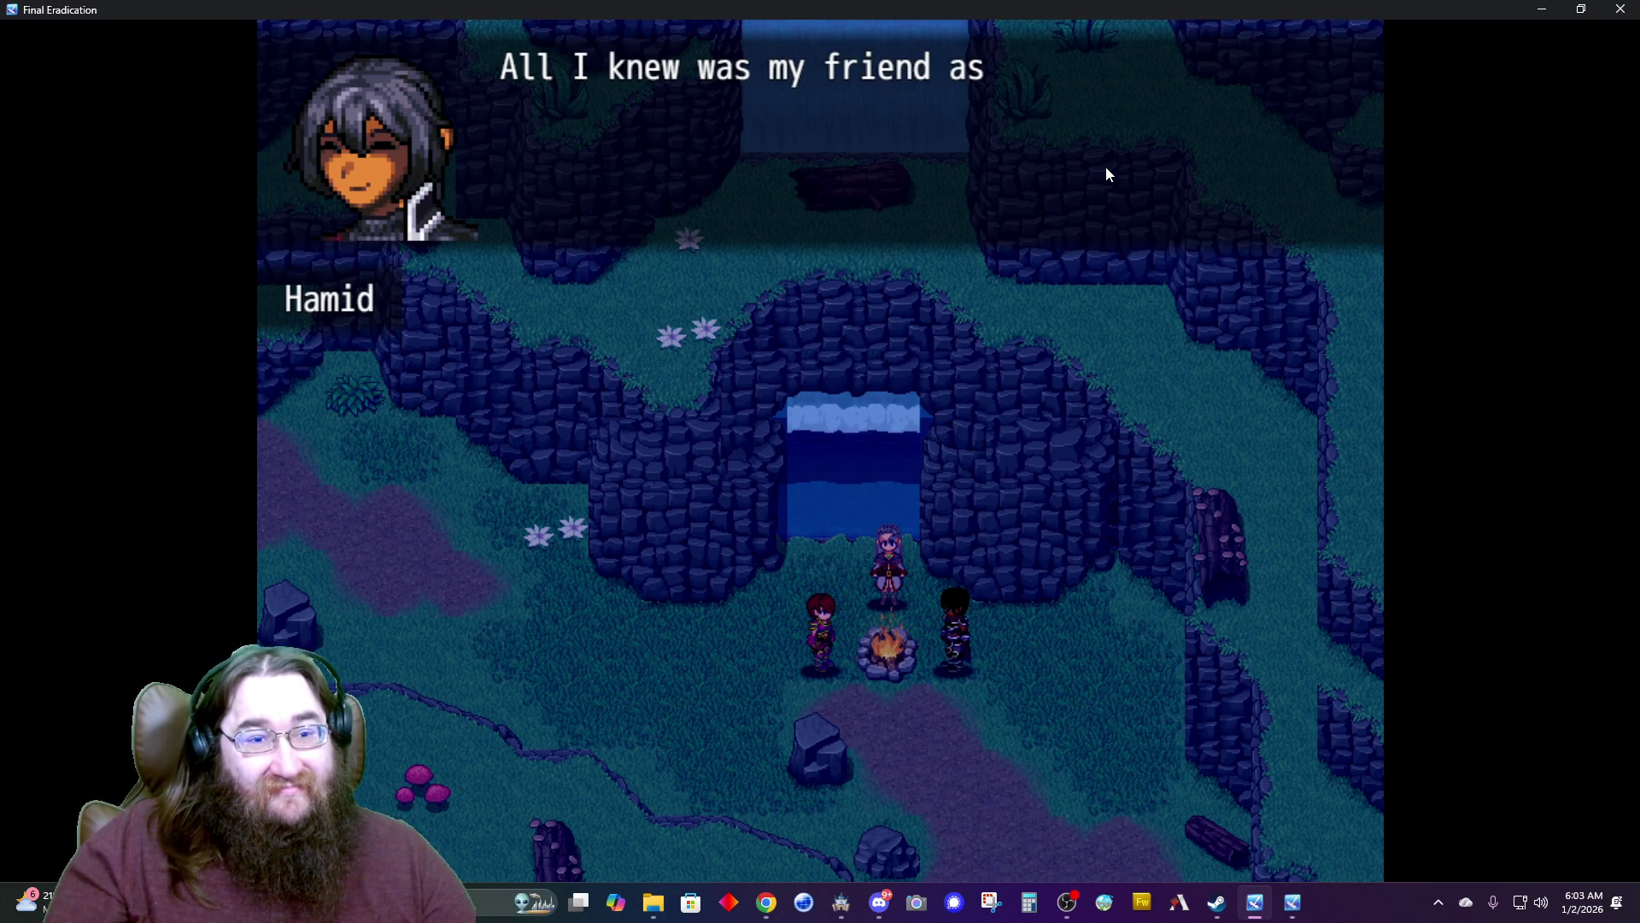
pyautogui.press('Return')
pyautogui.press('Return')
pyautogui.press('Return')
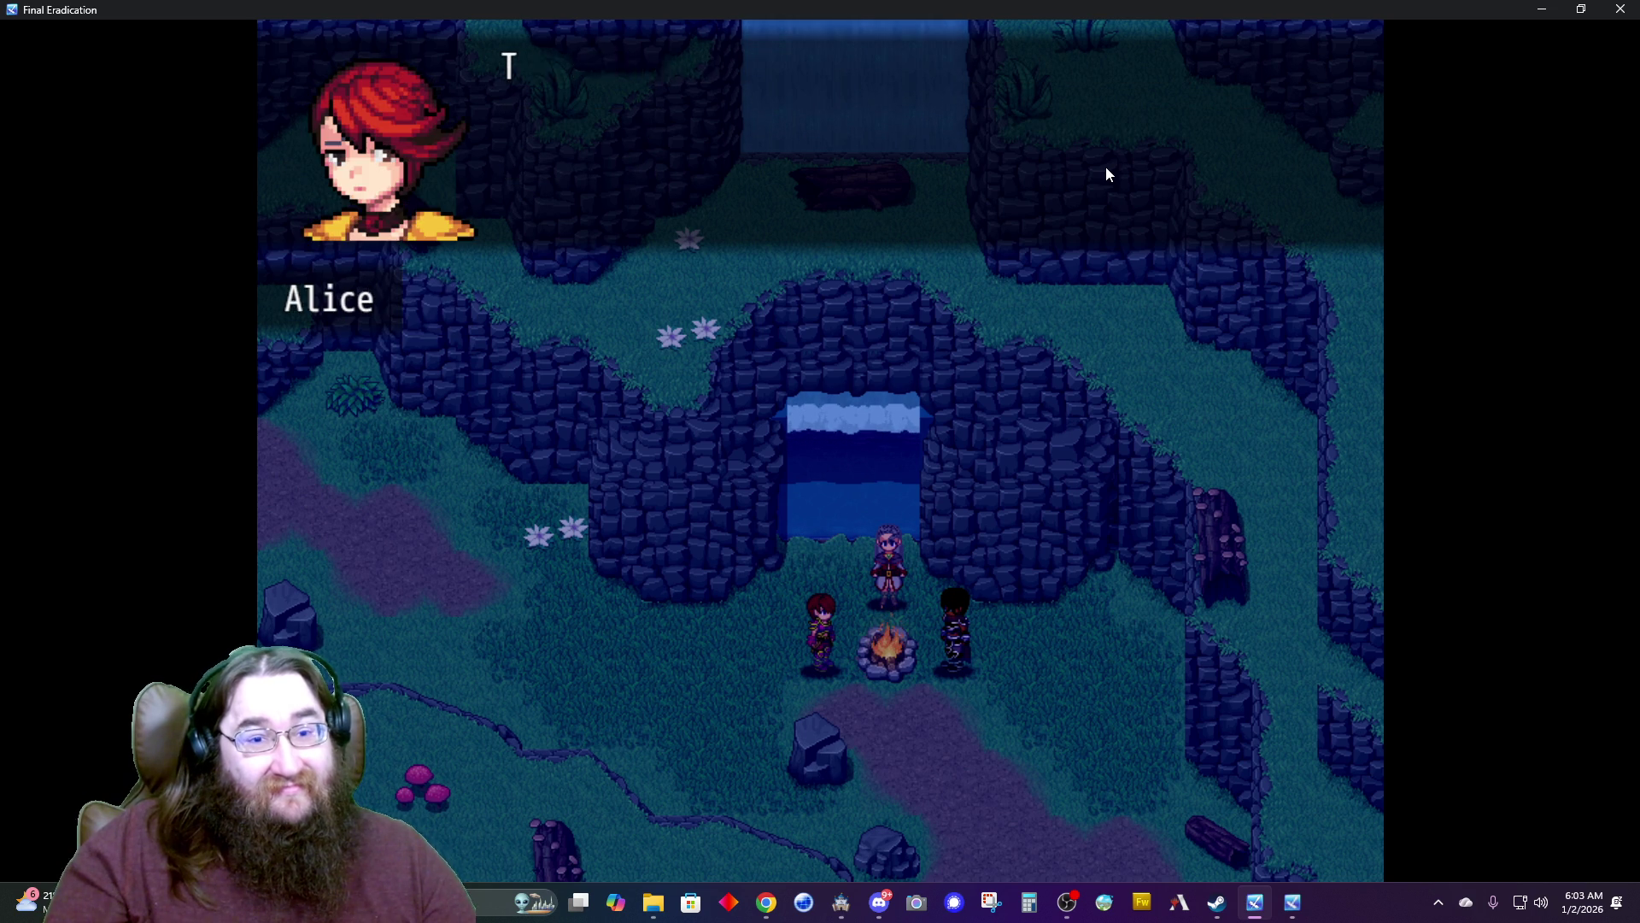
pyautogui.press('Return')
pyautogui.press('Return')
pyautogui.press('Return')
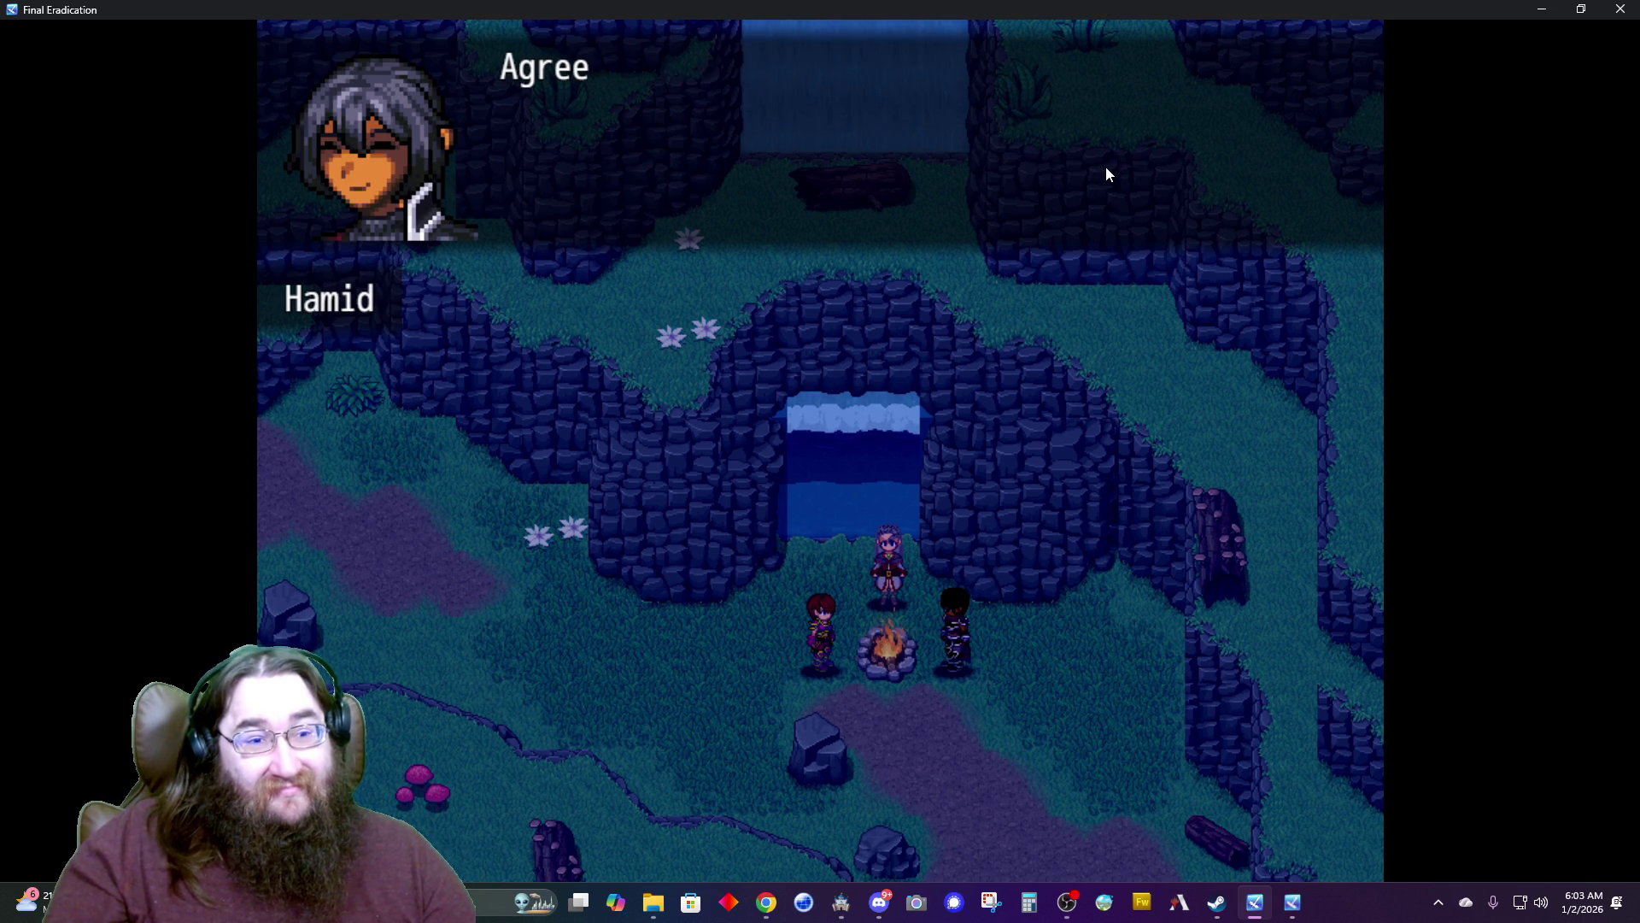
# Continue through Alice, Adophelia and Hamid's lines until Felial's voice interrupts and Hamid warns the party.
pyautogui.press('Return')
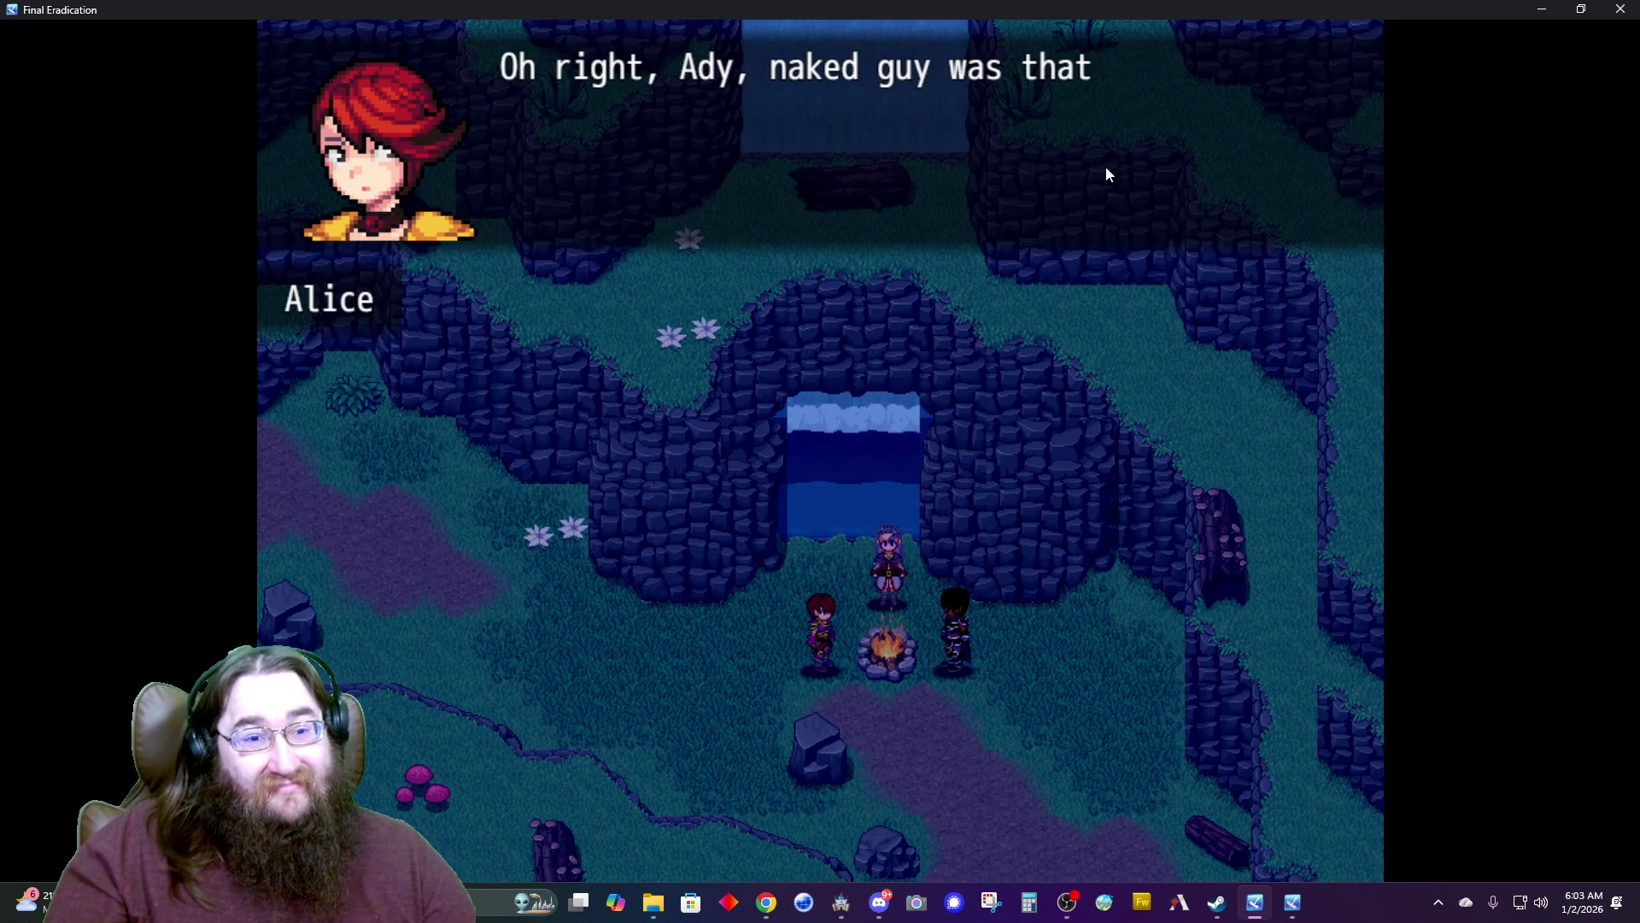
pyautogui.press('Return')
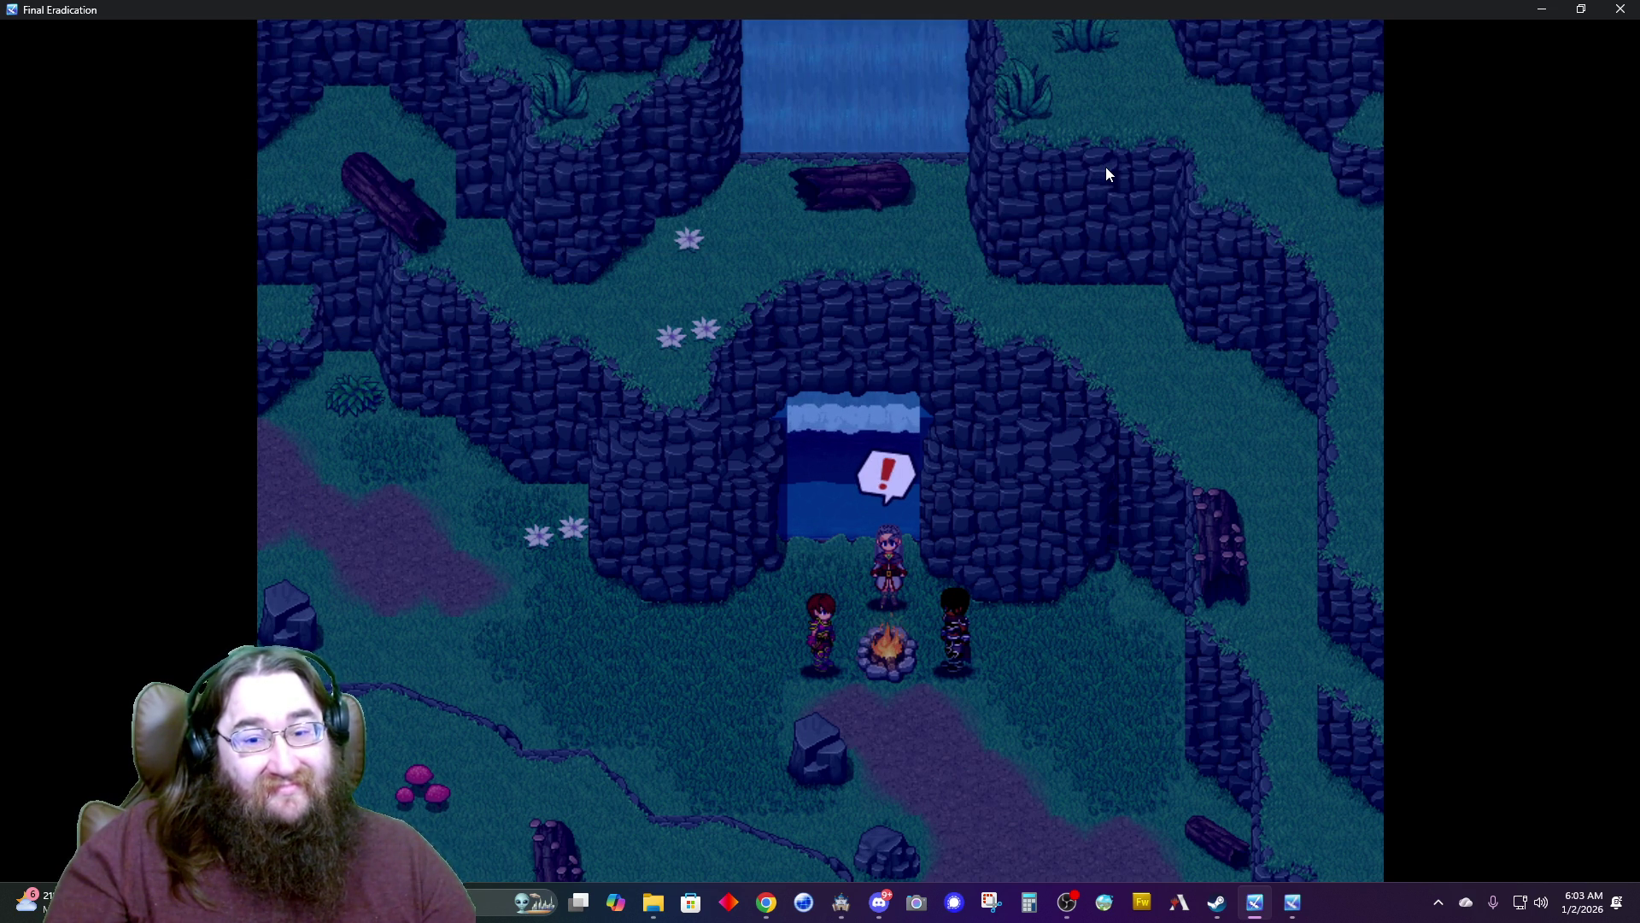
pyautogui.press('Return')
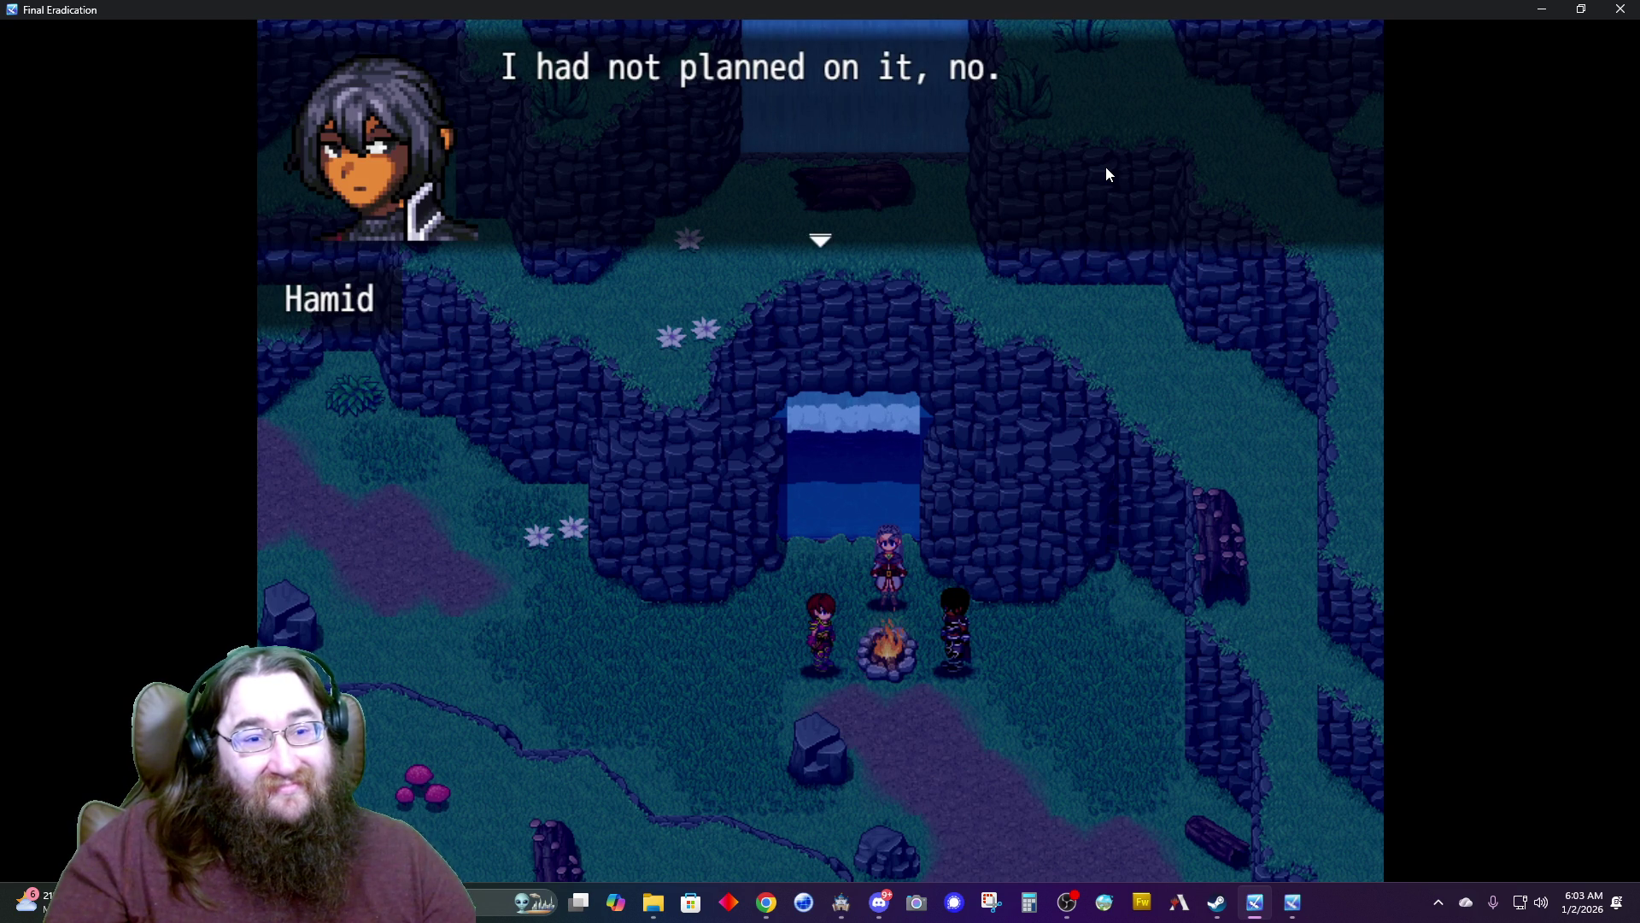
pyautogui.press('Return')
pyautogui.press('Return')
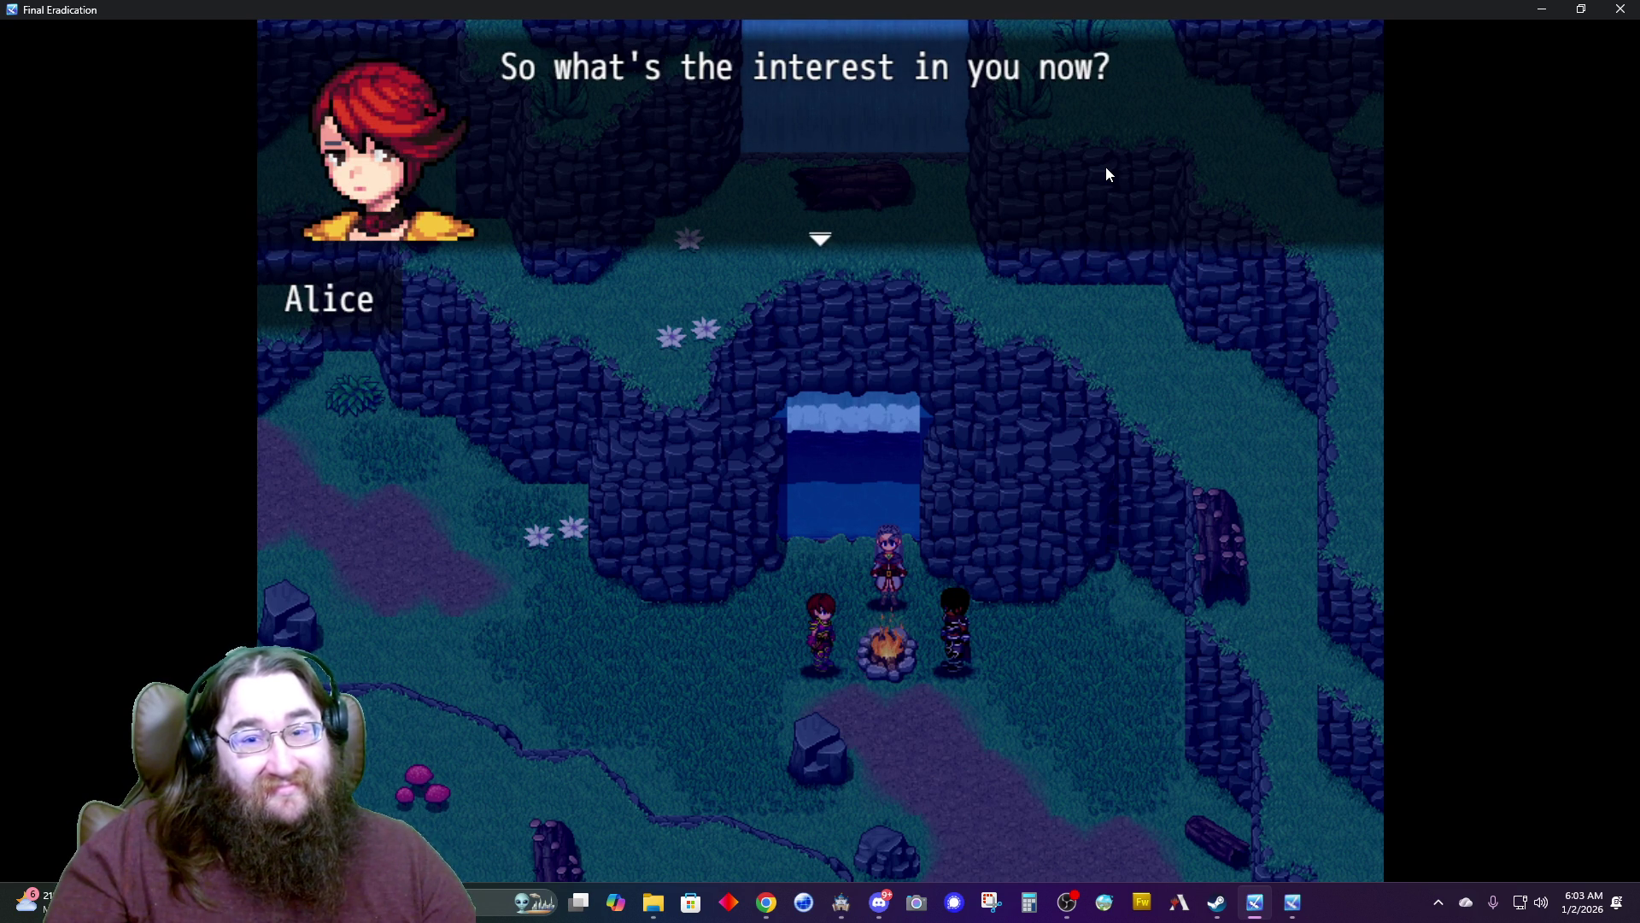
pyautogui.press('Return')
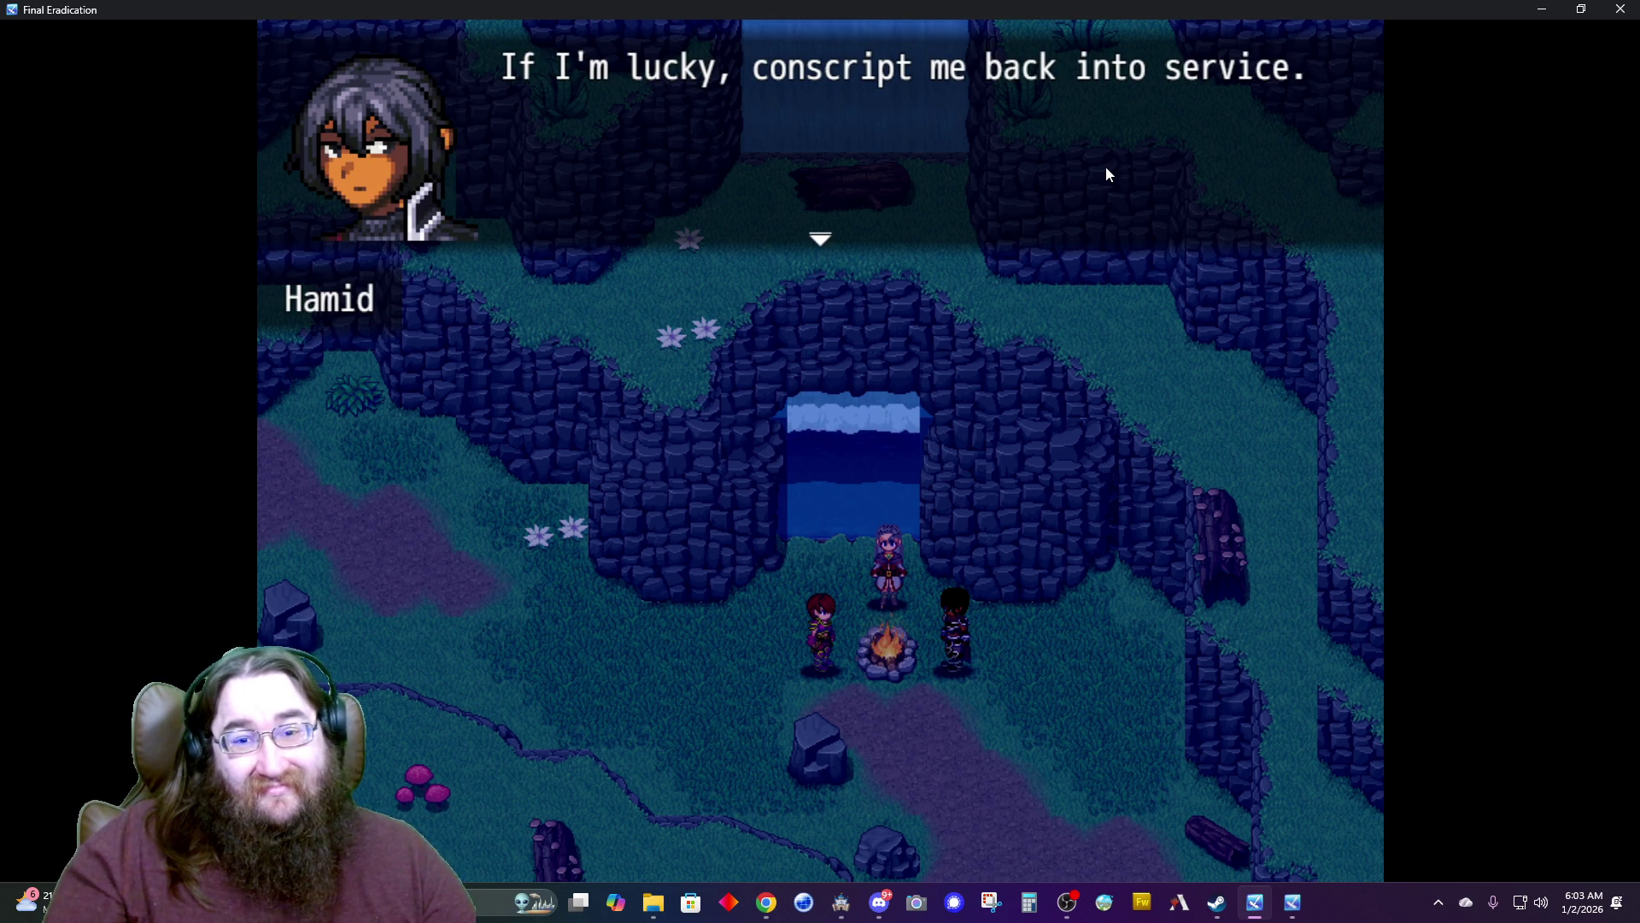
pyautogui.press('Return')
pyautogui.press('Return')
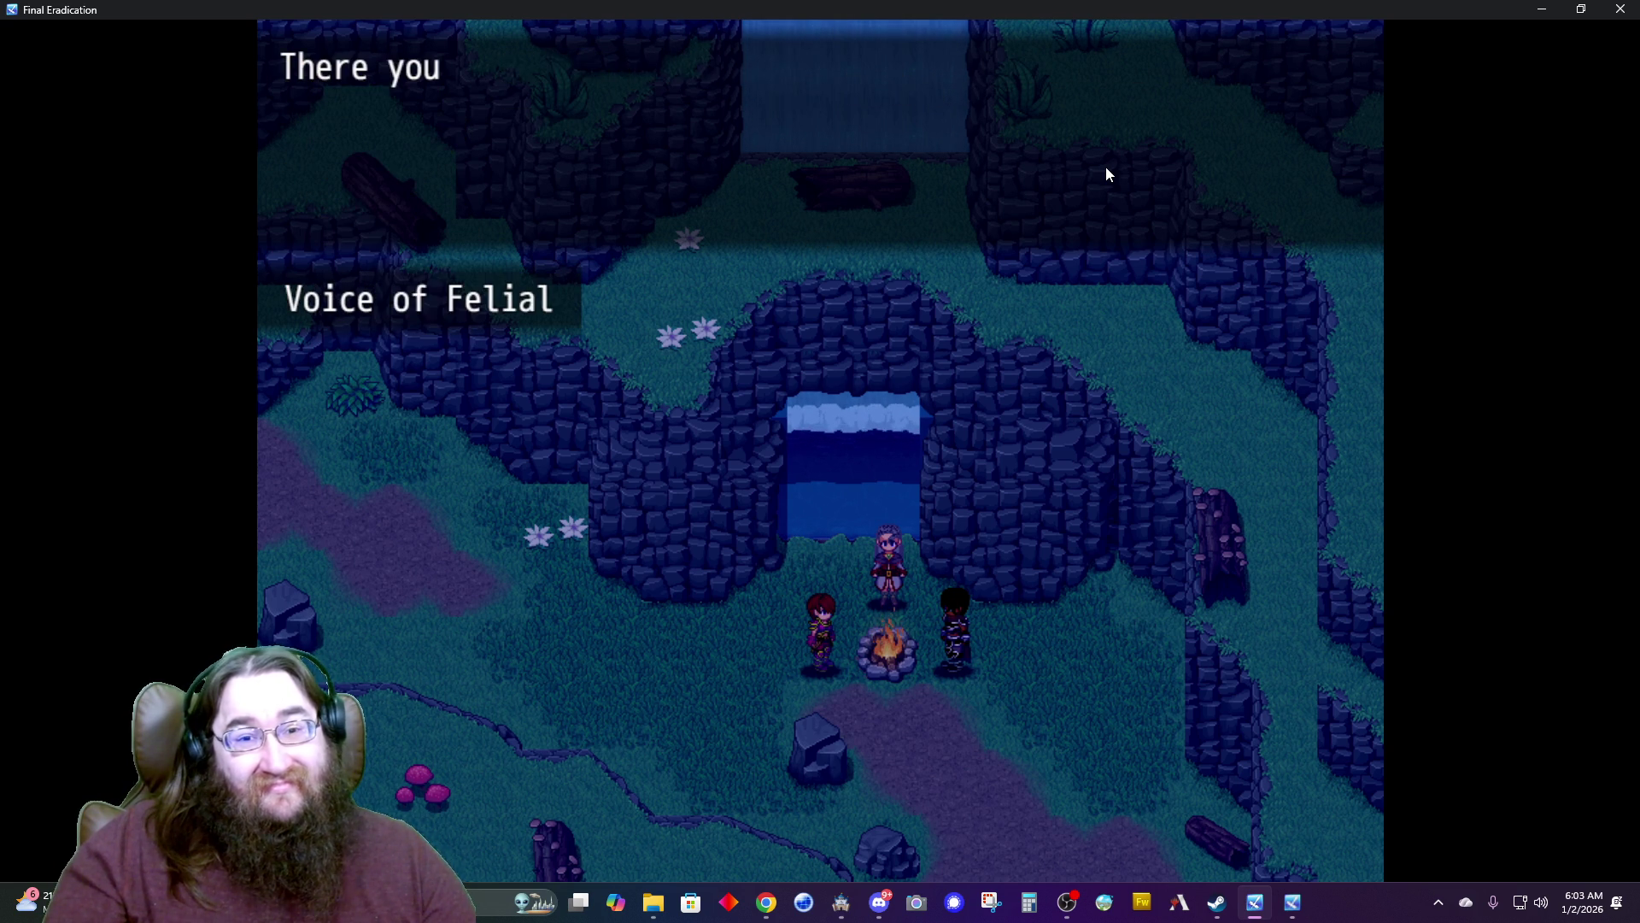
pyautogui.press('Return')
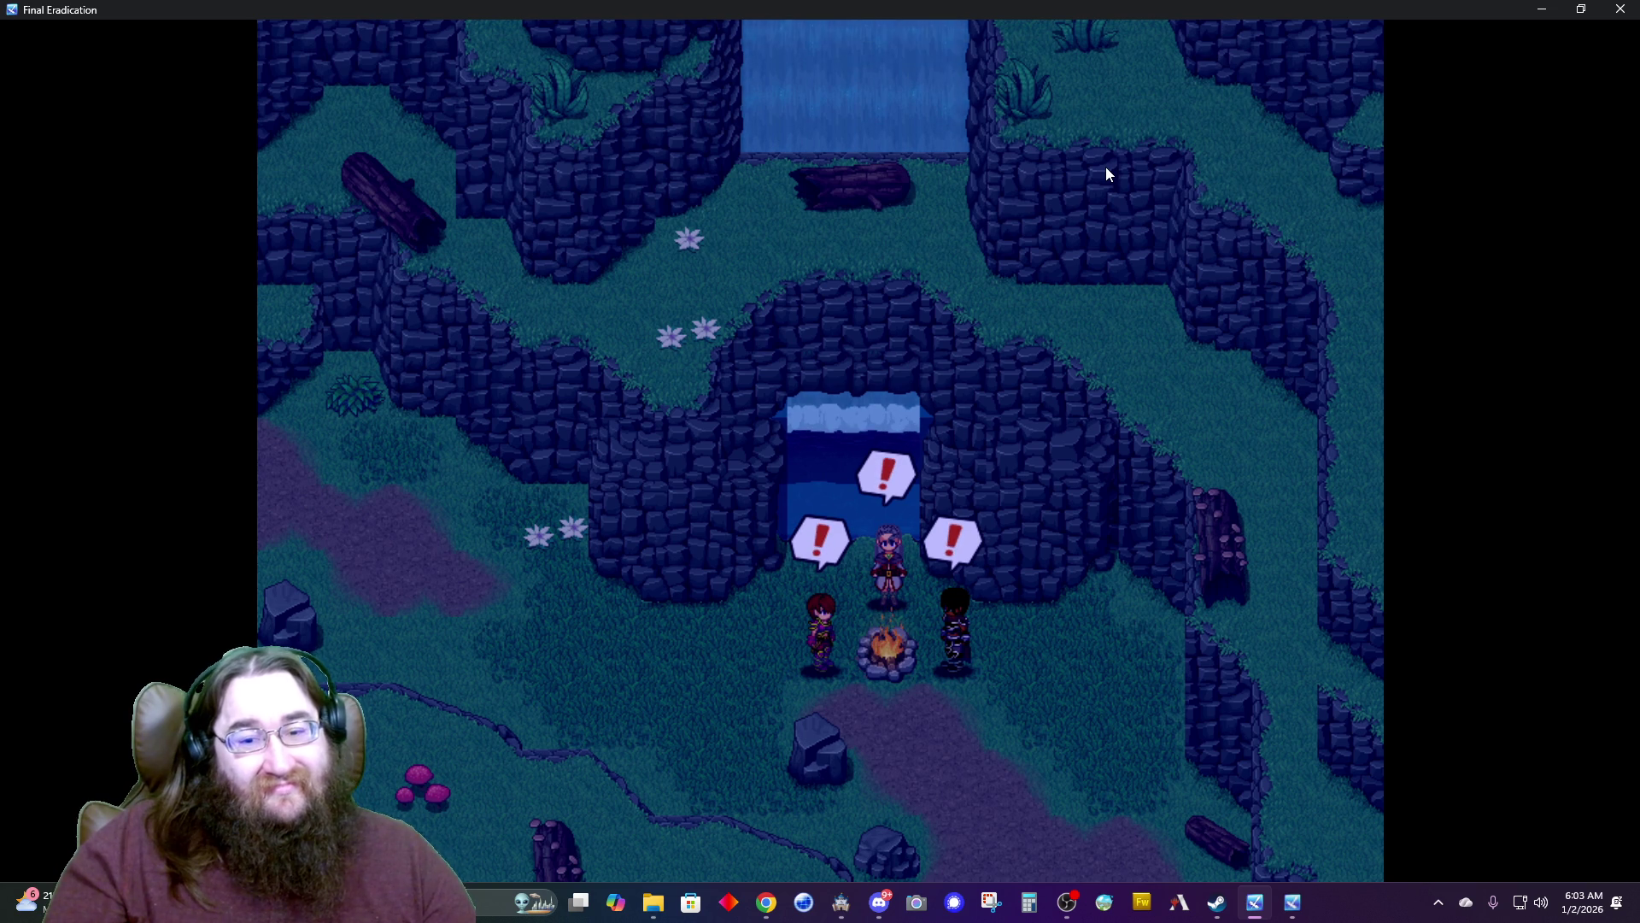
pyautogui.press('Return')
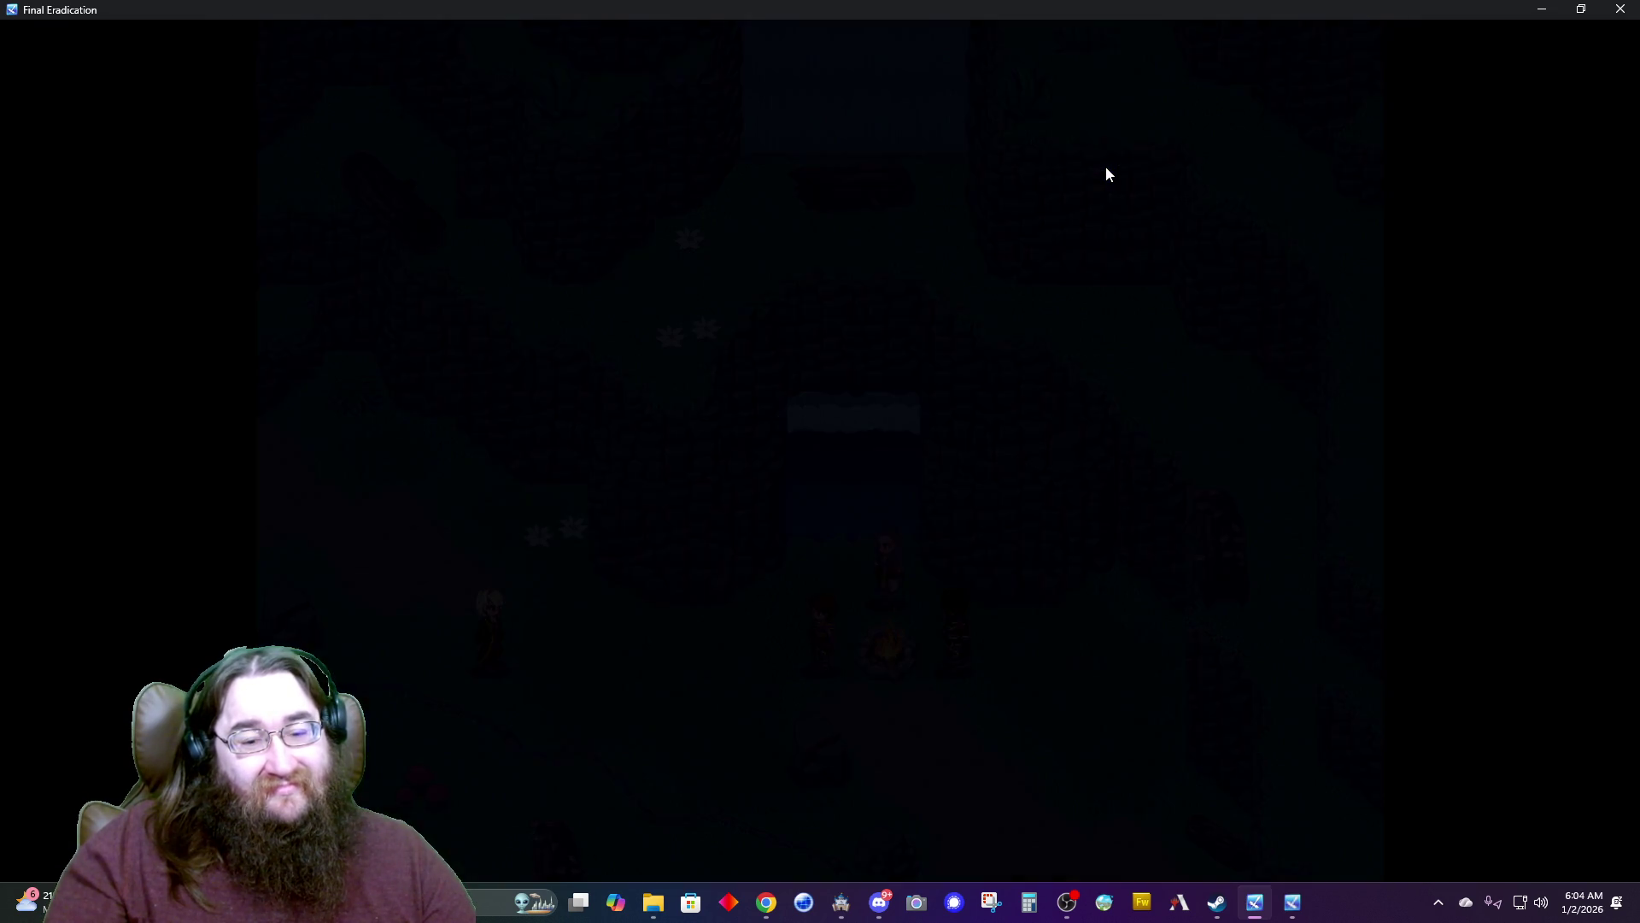
pyautogui.press('Return')
pyautogui.press('Return')
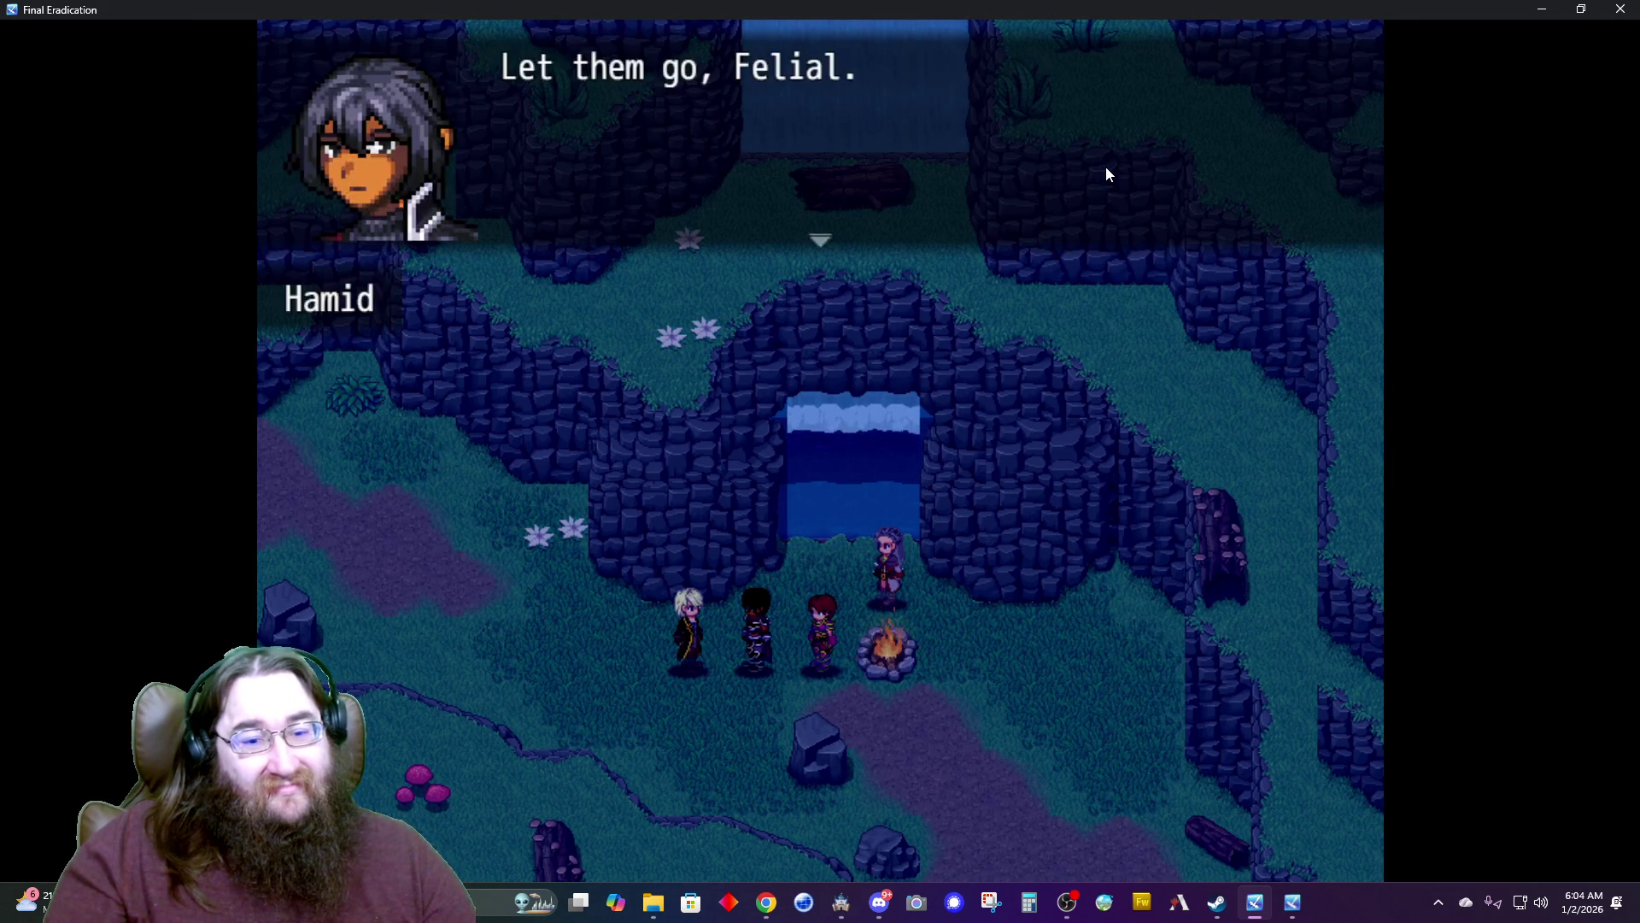
# Advance past Adophelia's reply and Felial's final lines, then return to the RPG Maker MZ editor.
pyautogui.press('Return')
pyautogui.press('Return')
pyautogui.press('Return')
pyautogui.press('Return')
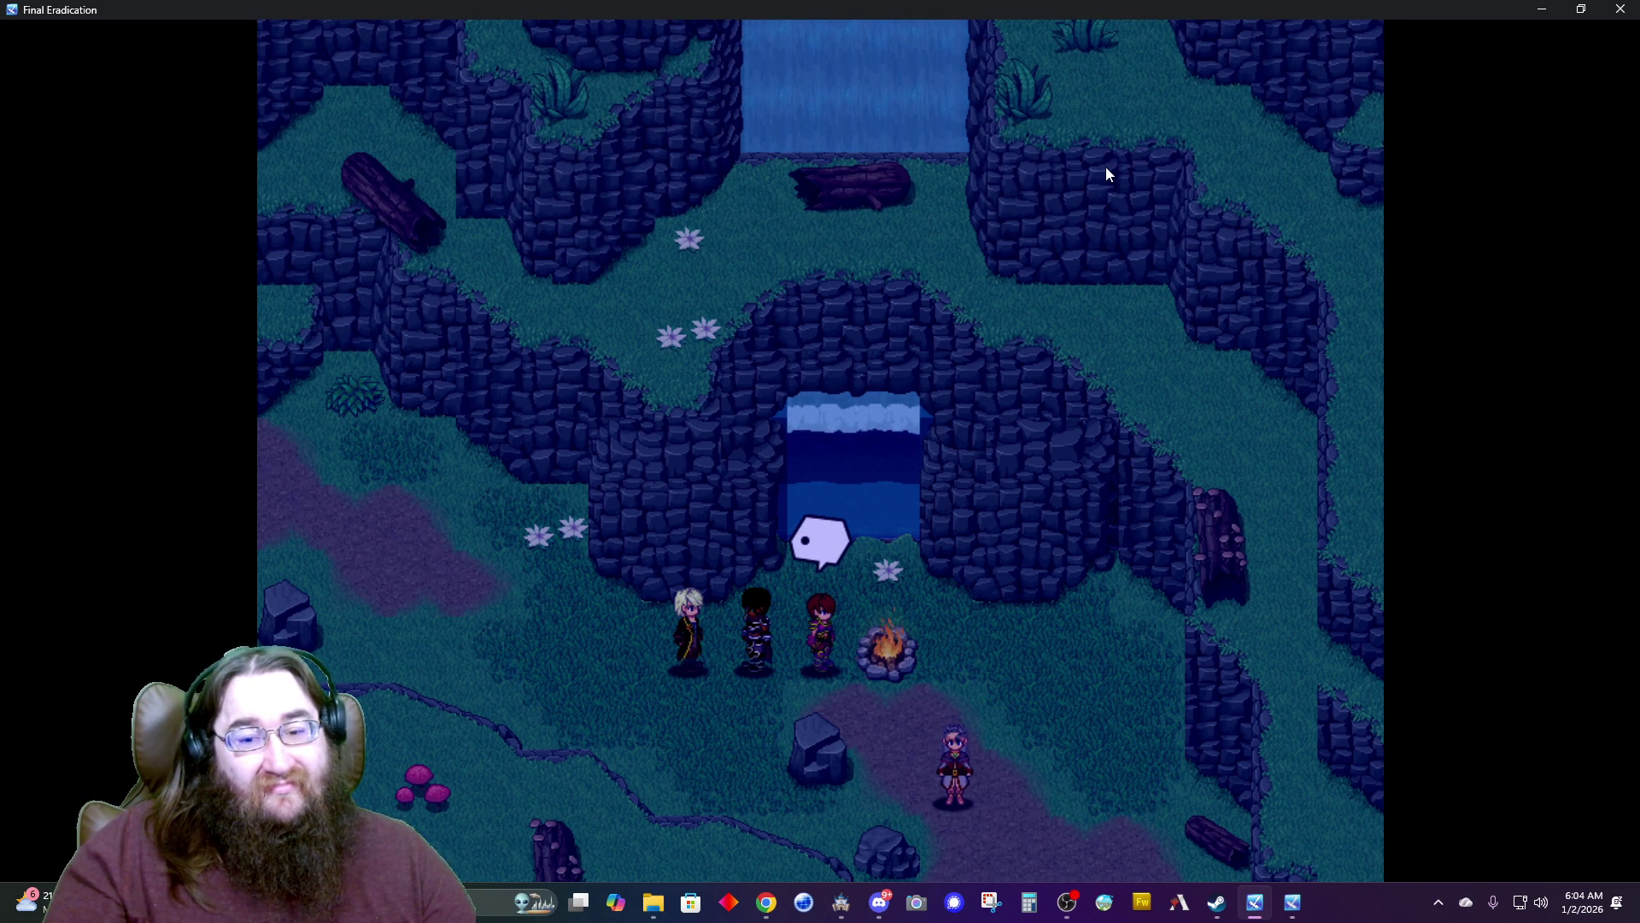
pyautogui.press('Return')
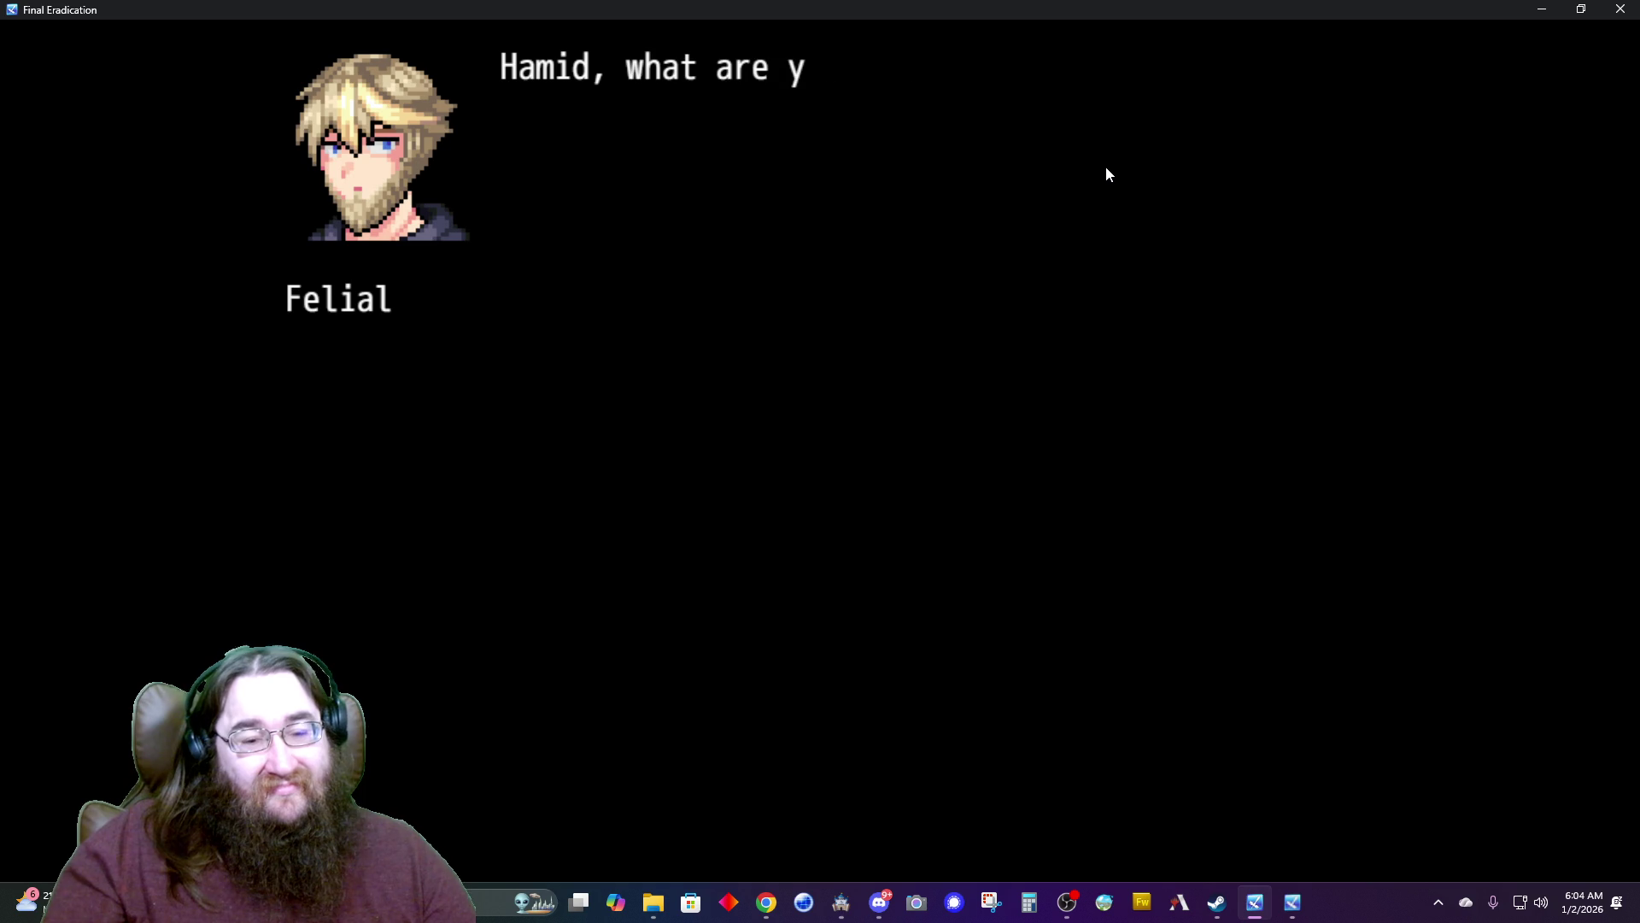
pyautogui.press('Return')
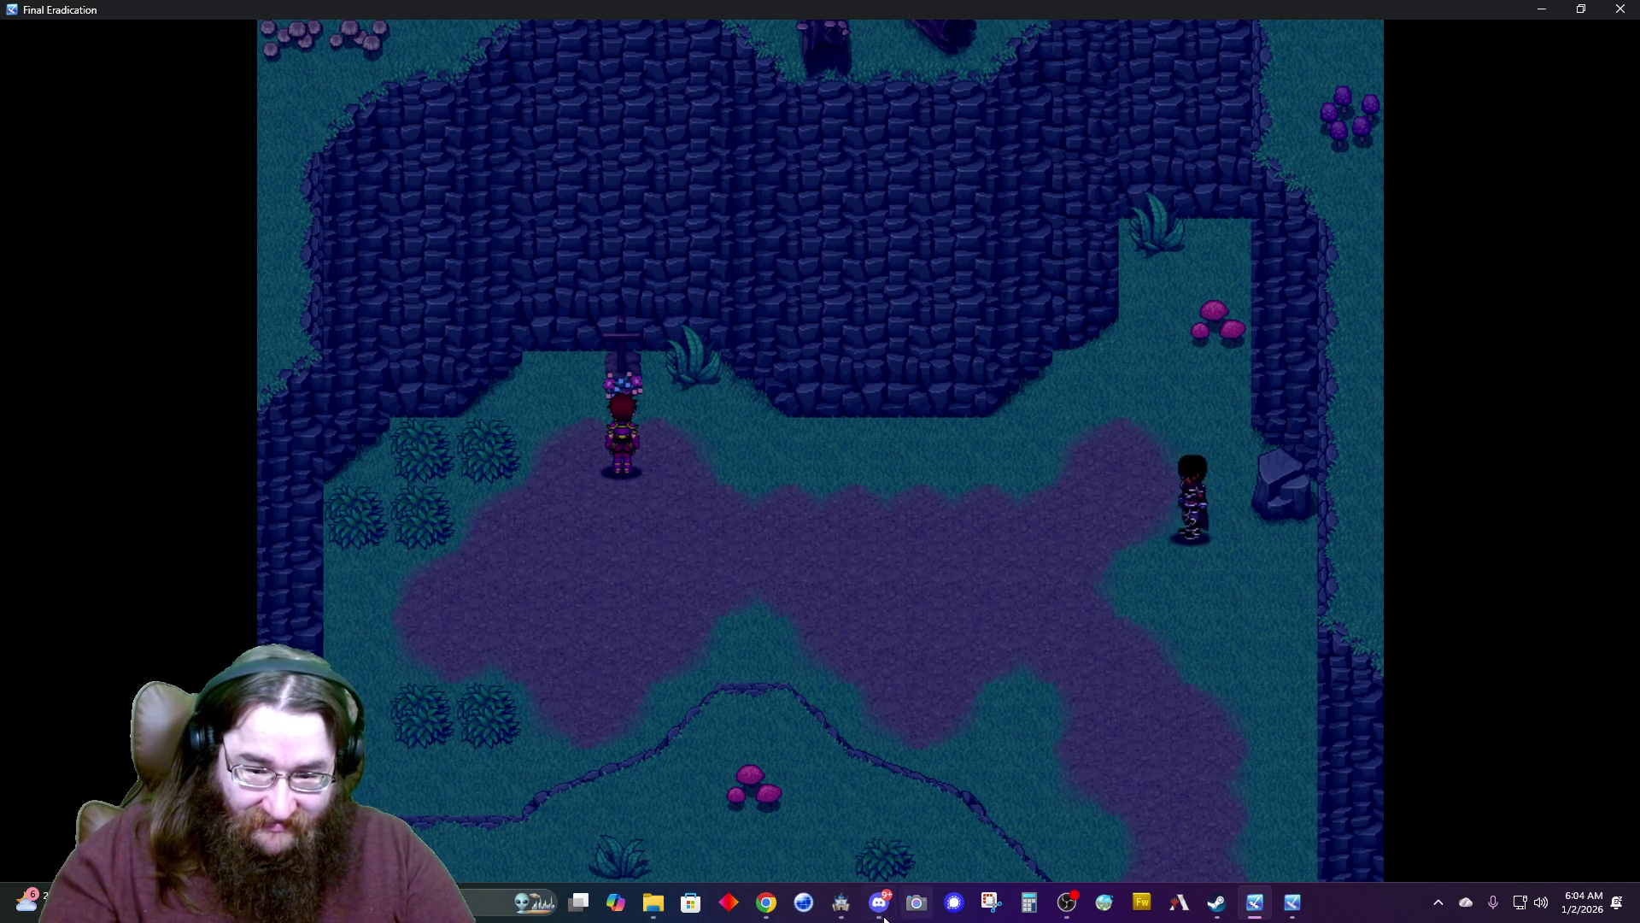
pyautogui.click(841, 913)
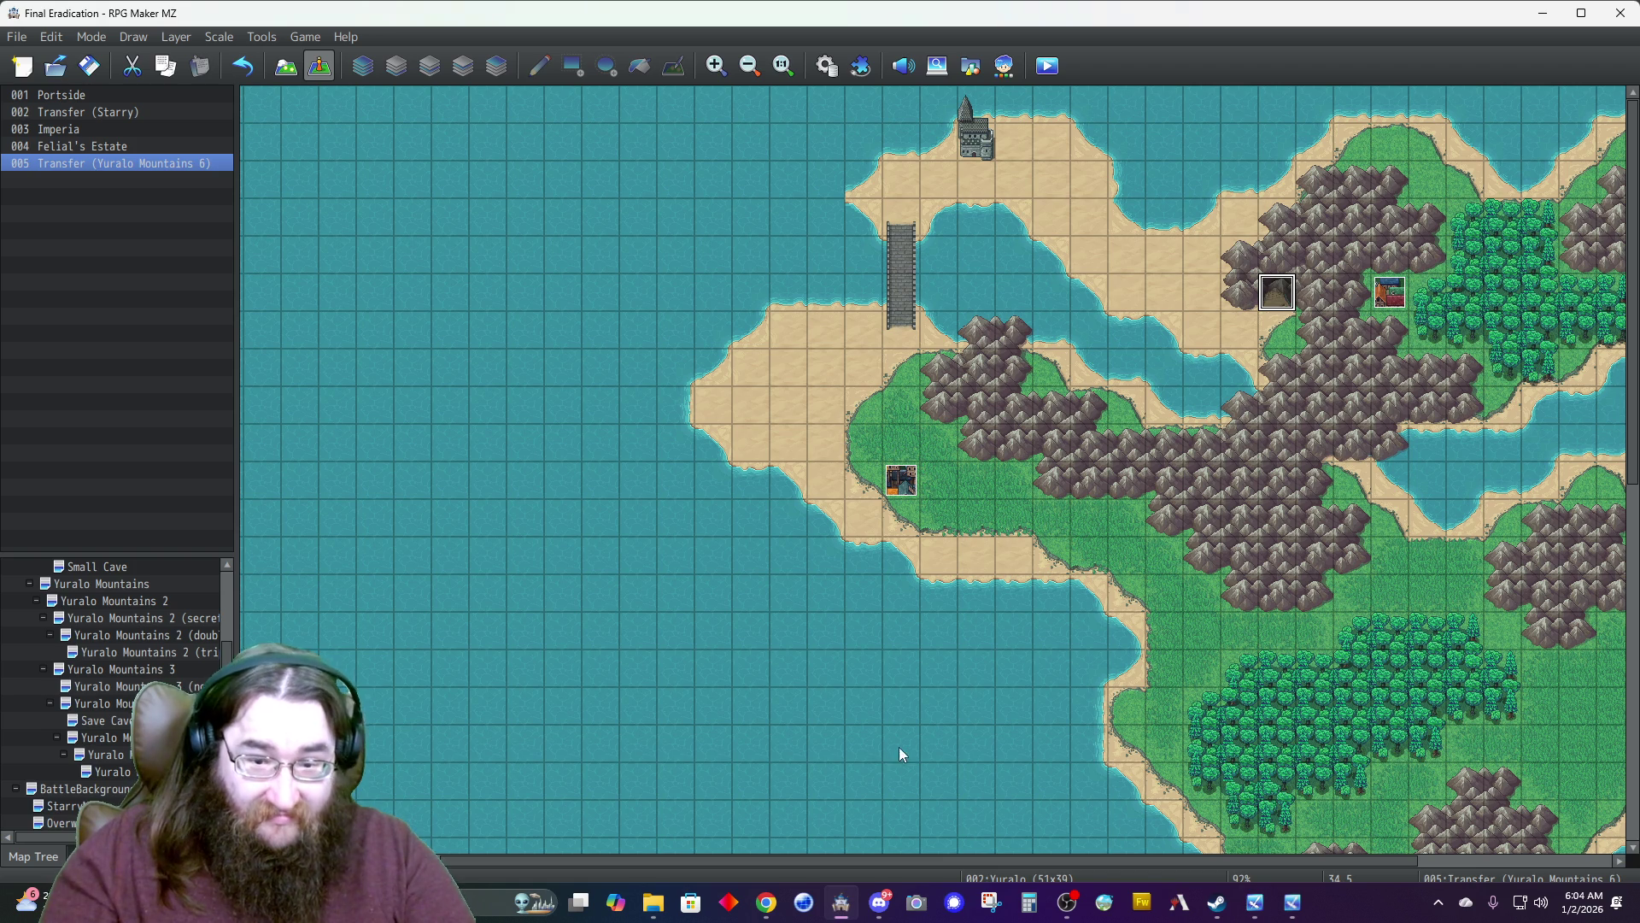
# Insert Tint Screen (Normal, 60 frames, Wait) into Story 6 just before Change Party Member.
pyautogui.click(94, 772)
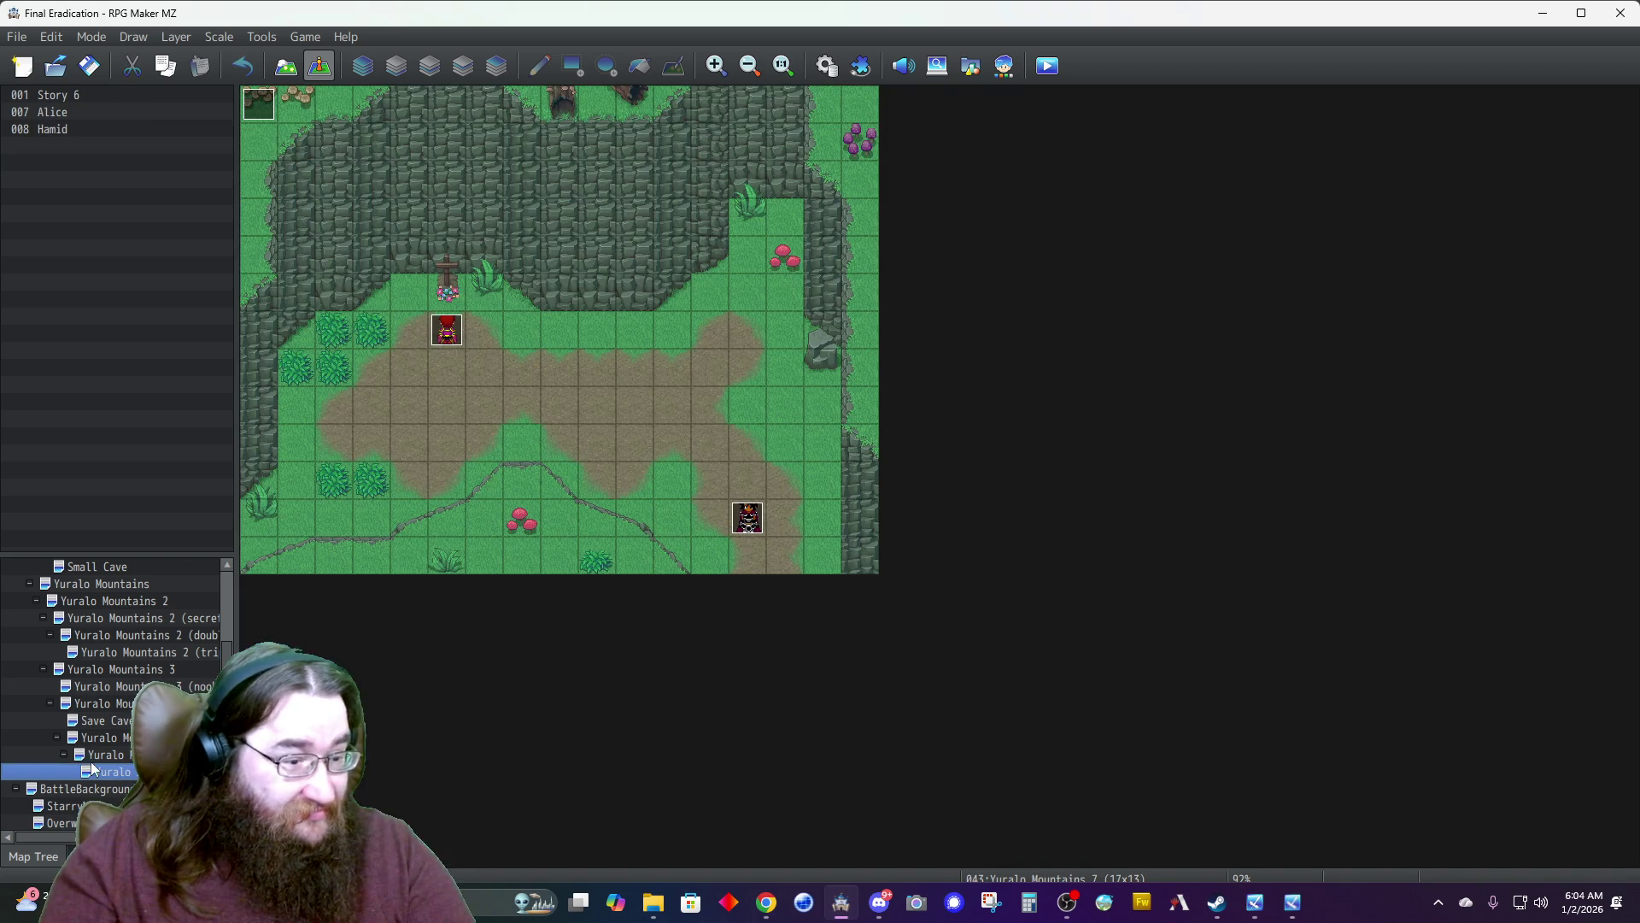
pyautogui.doubleClick(259, 104)
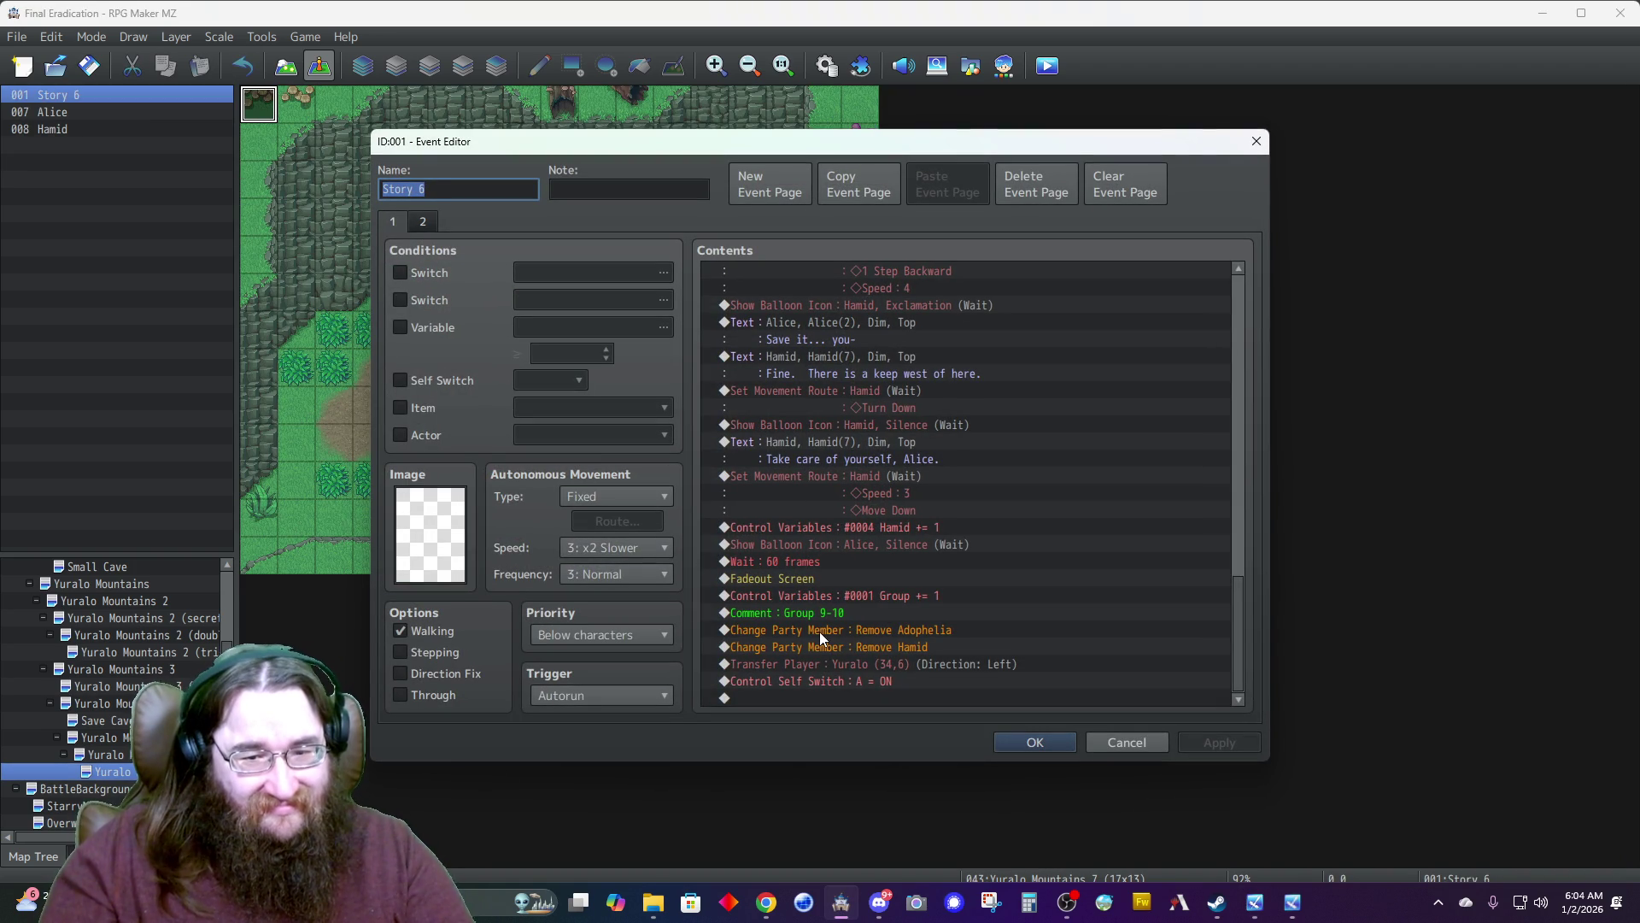
pyautogui.click(819, 632)
pyautogui.press('Insert')
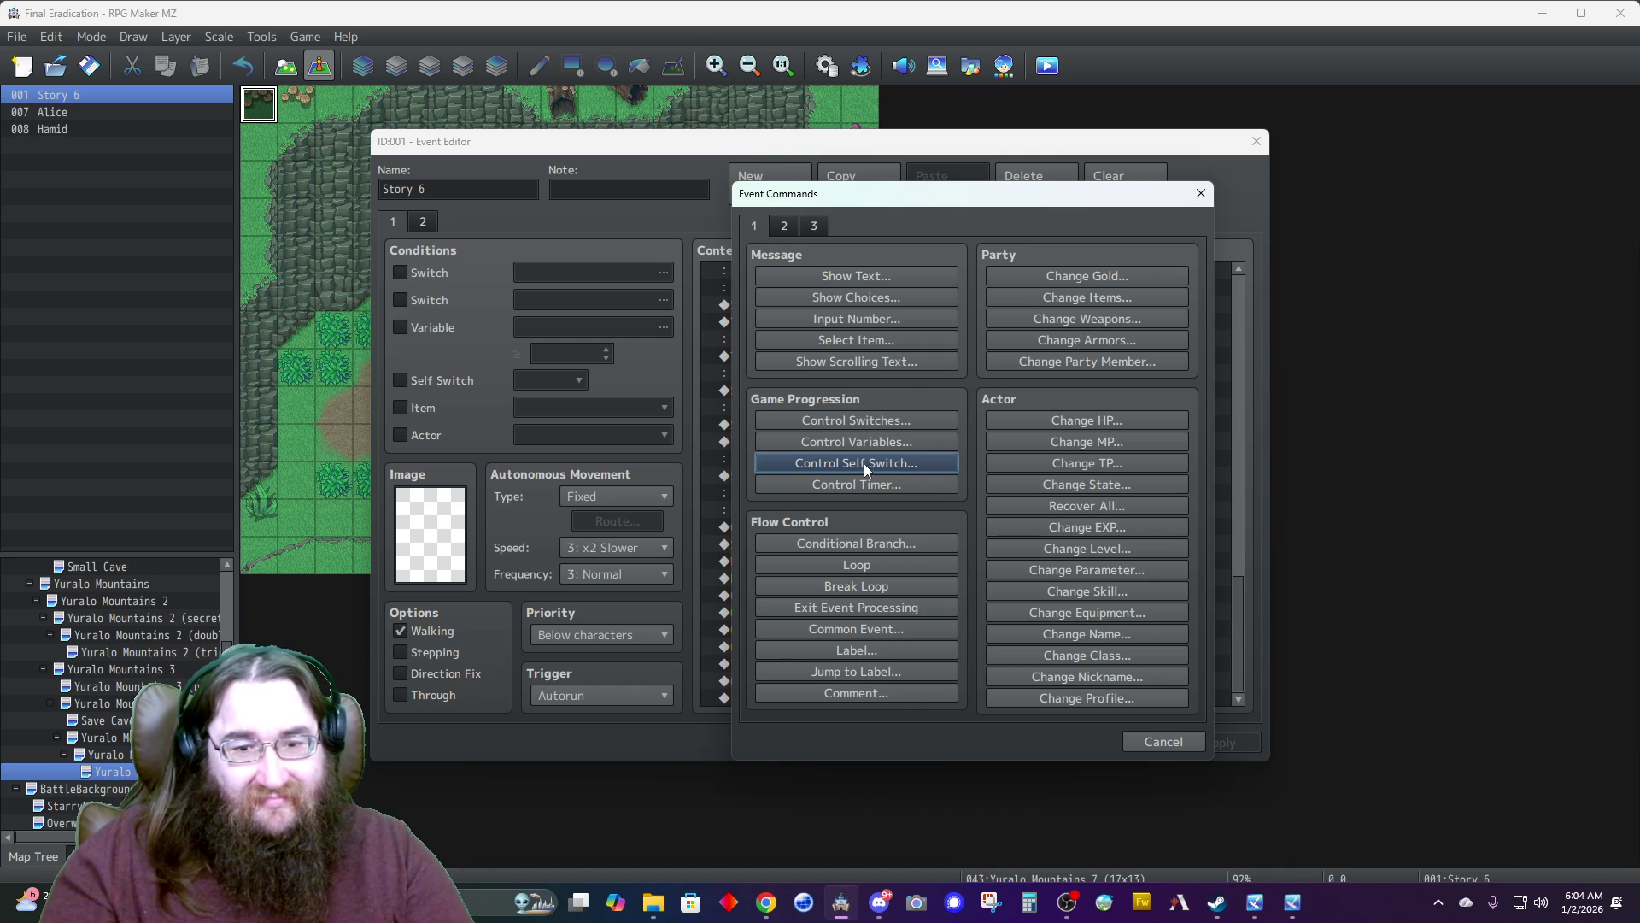
pyautogui.click(786, 230)
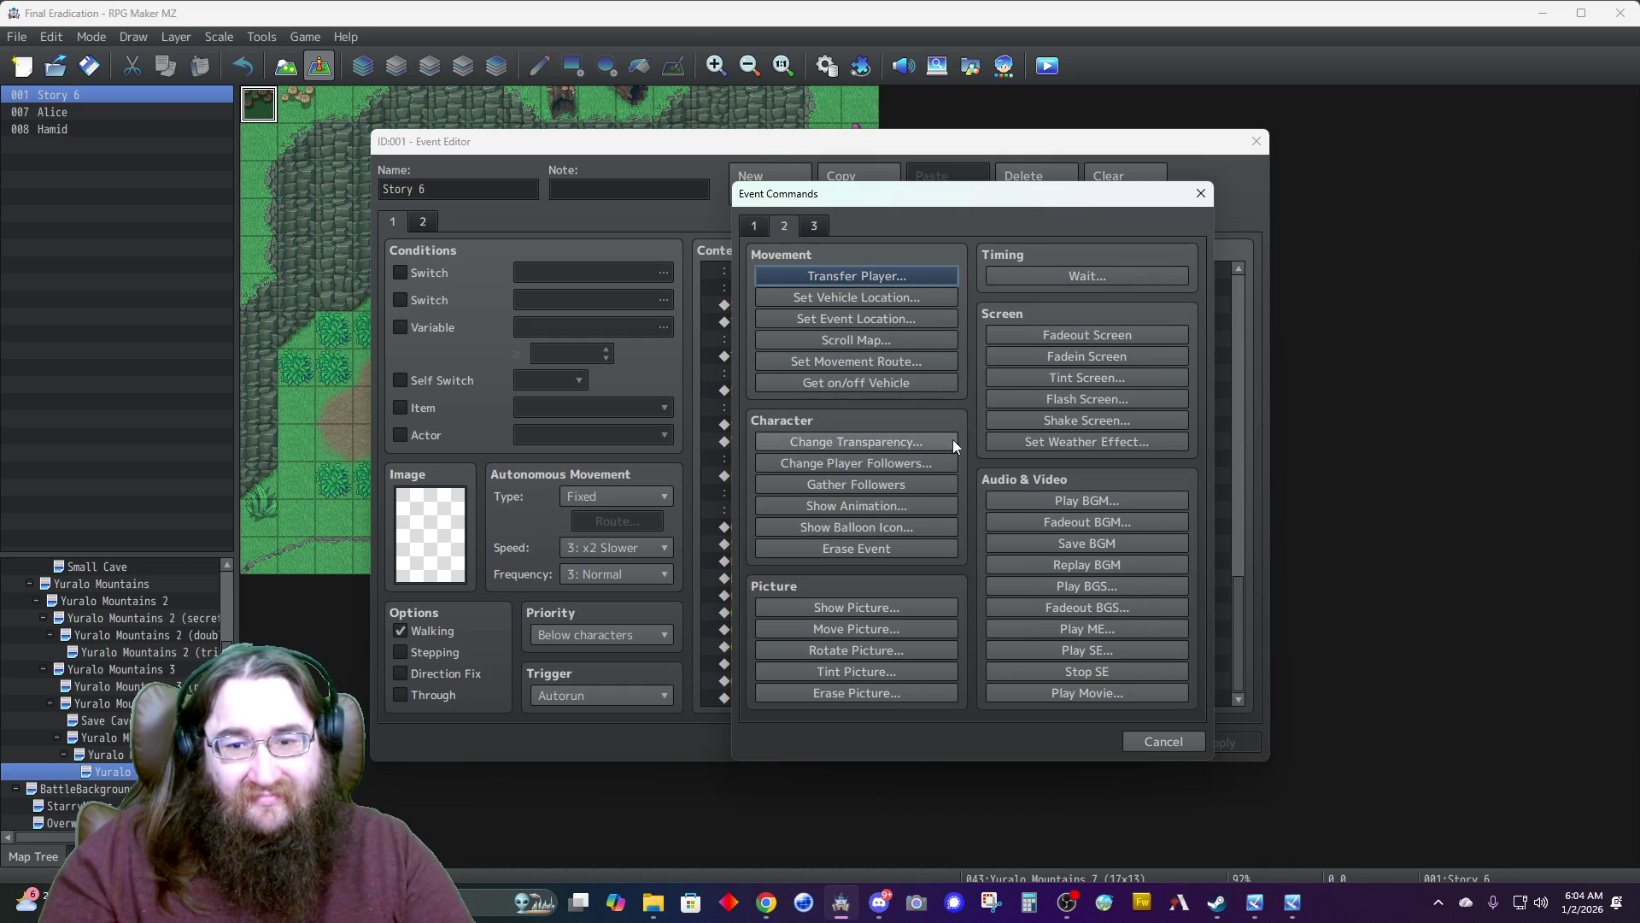
pyautogui.click(1069, 376)
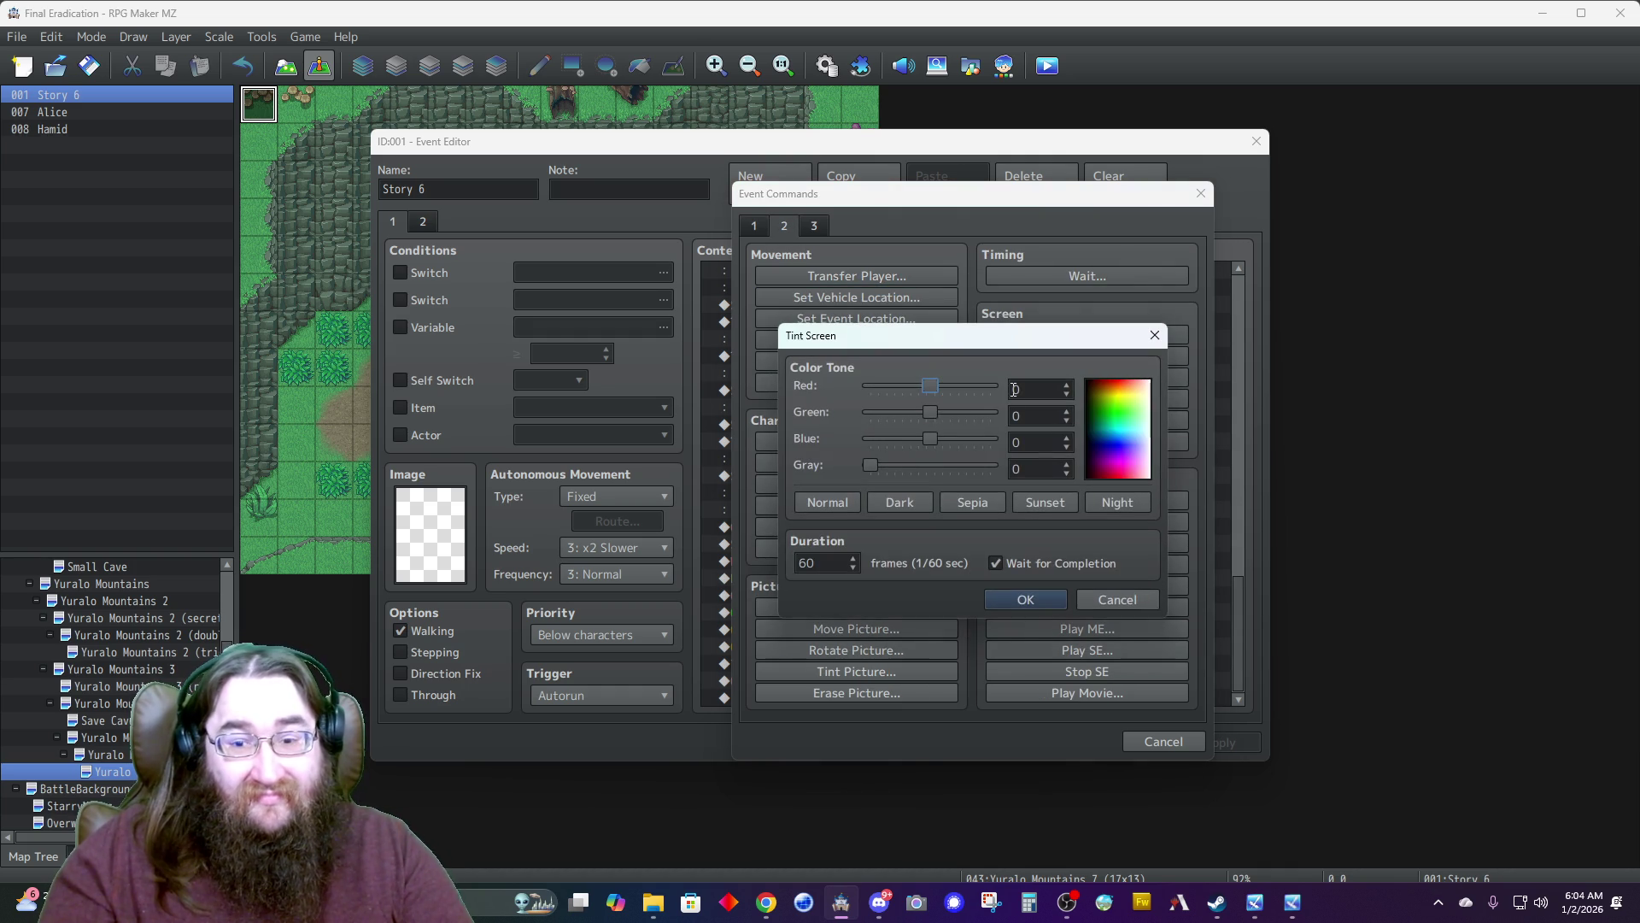
pyautogui.click(1024, 600)
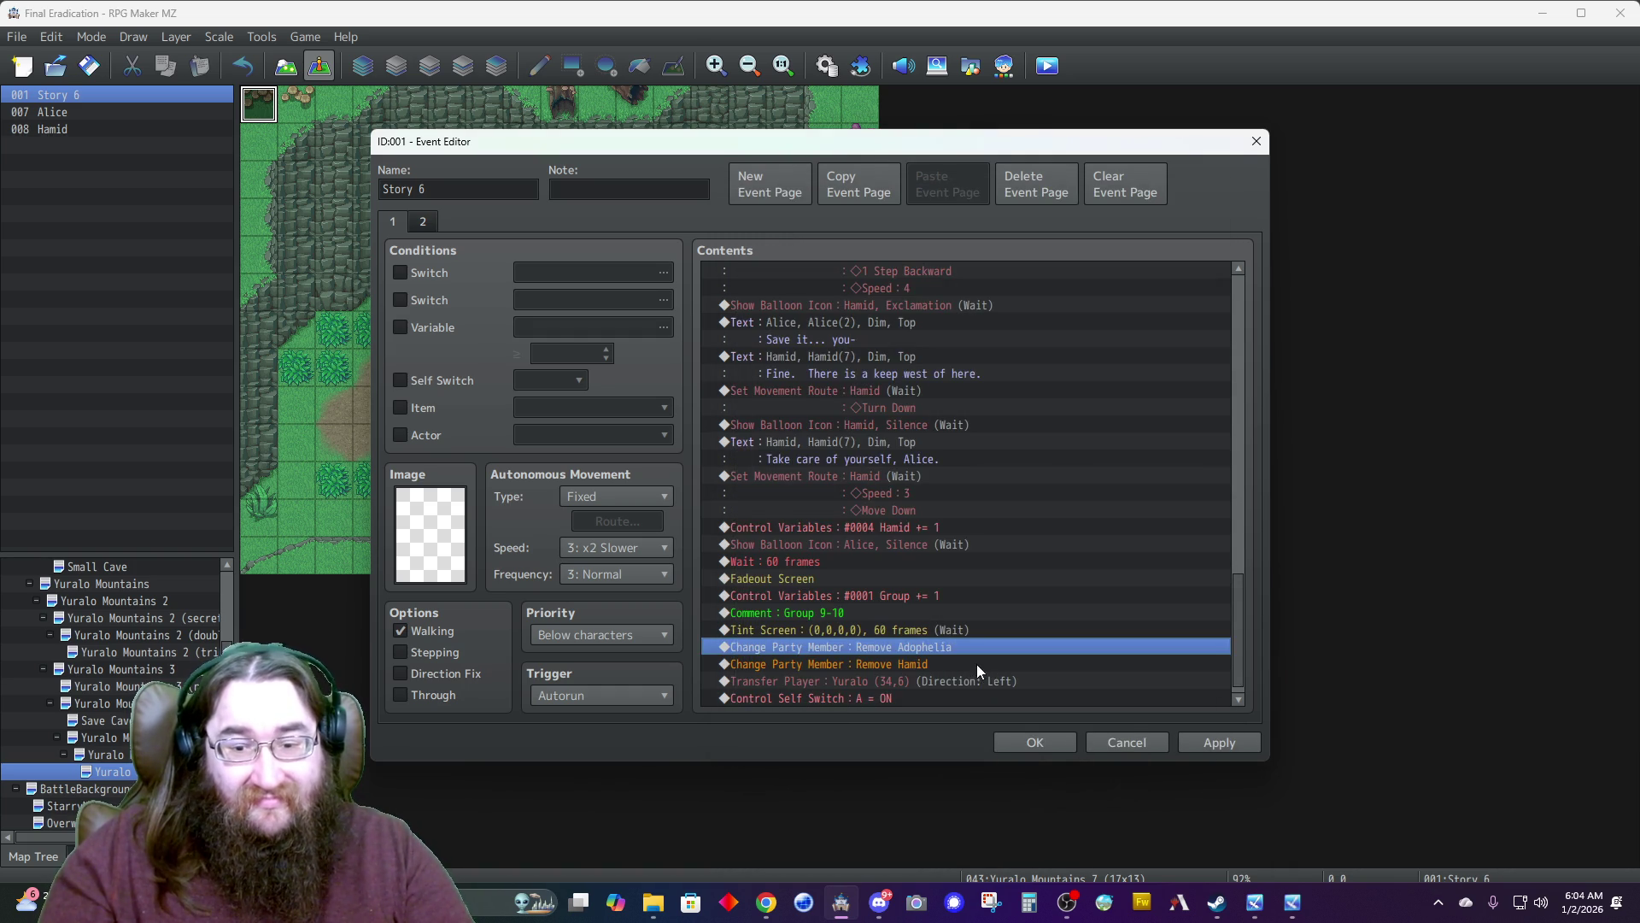
pyautogui.click(1068, 742)
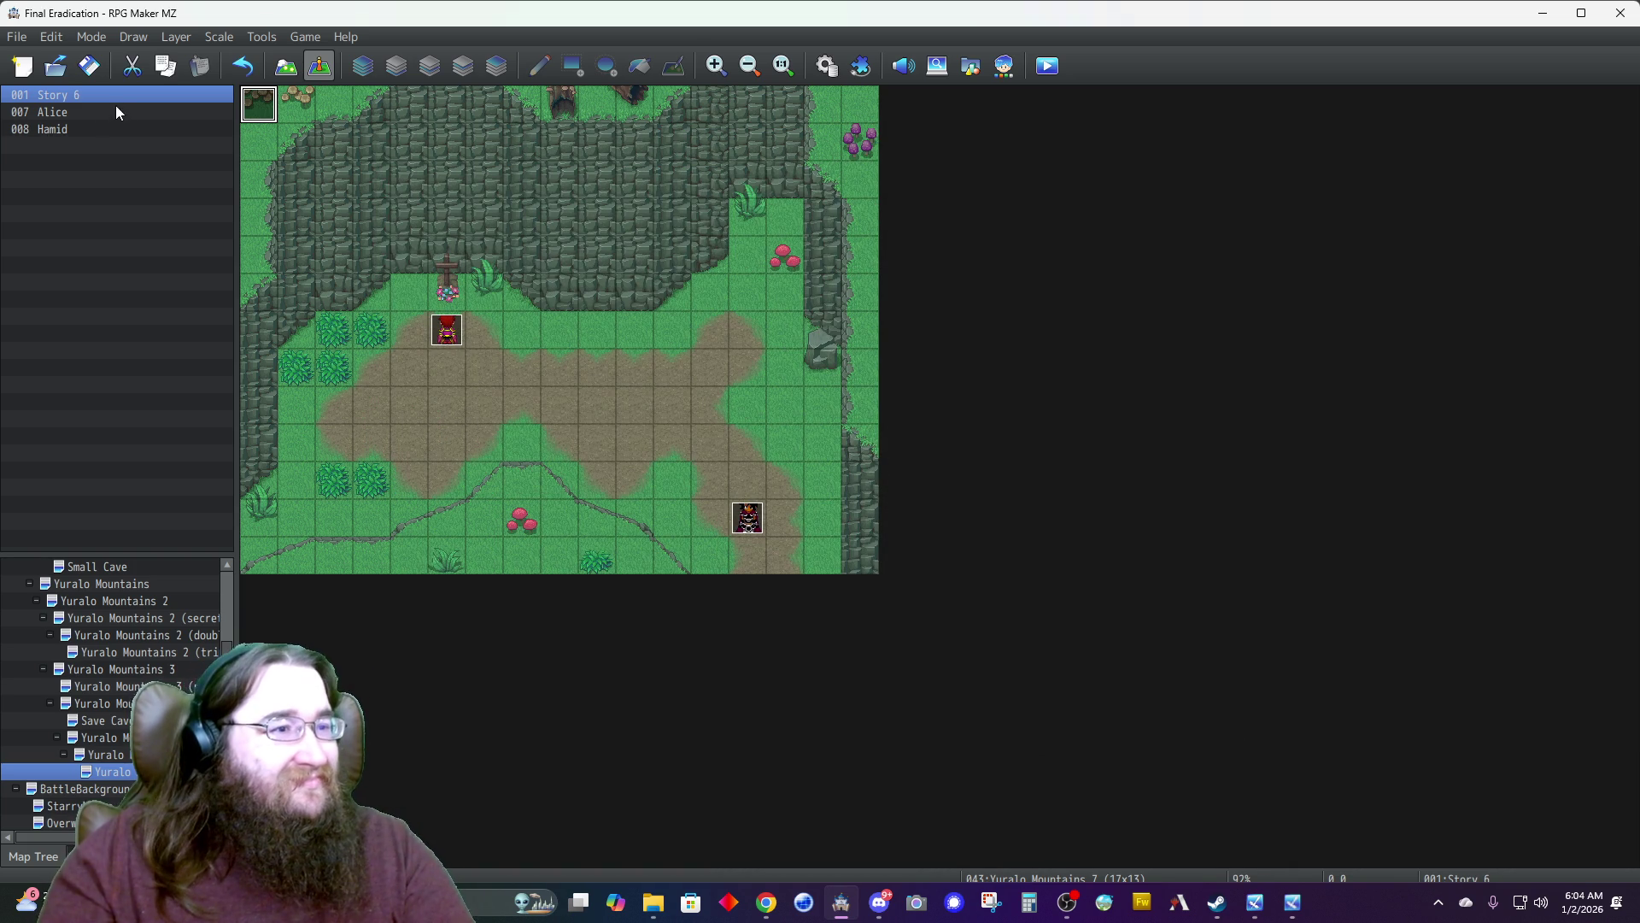
# Return to the game and advance the farewell until Hamid says goodbye and walks off.
pyautogui.click(1254, 903)
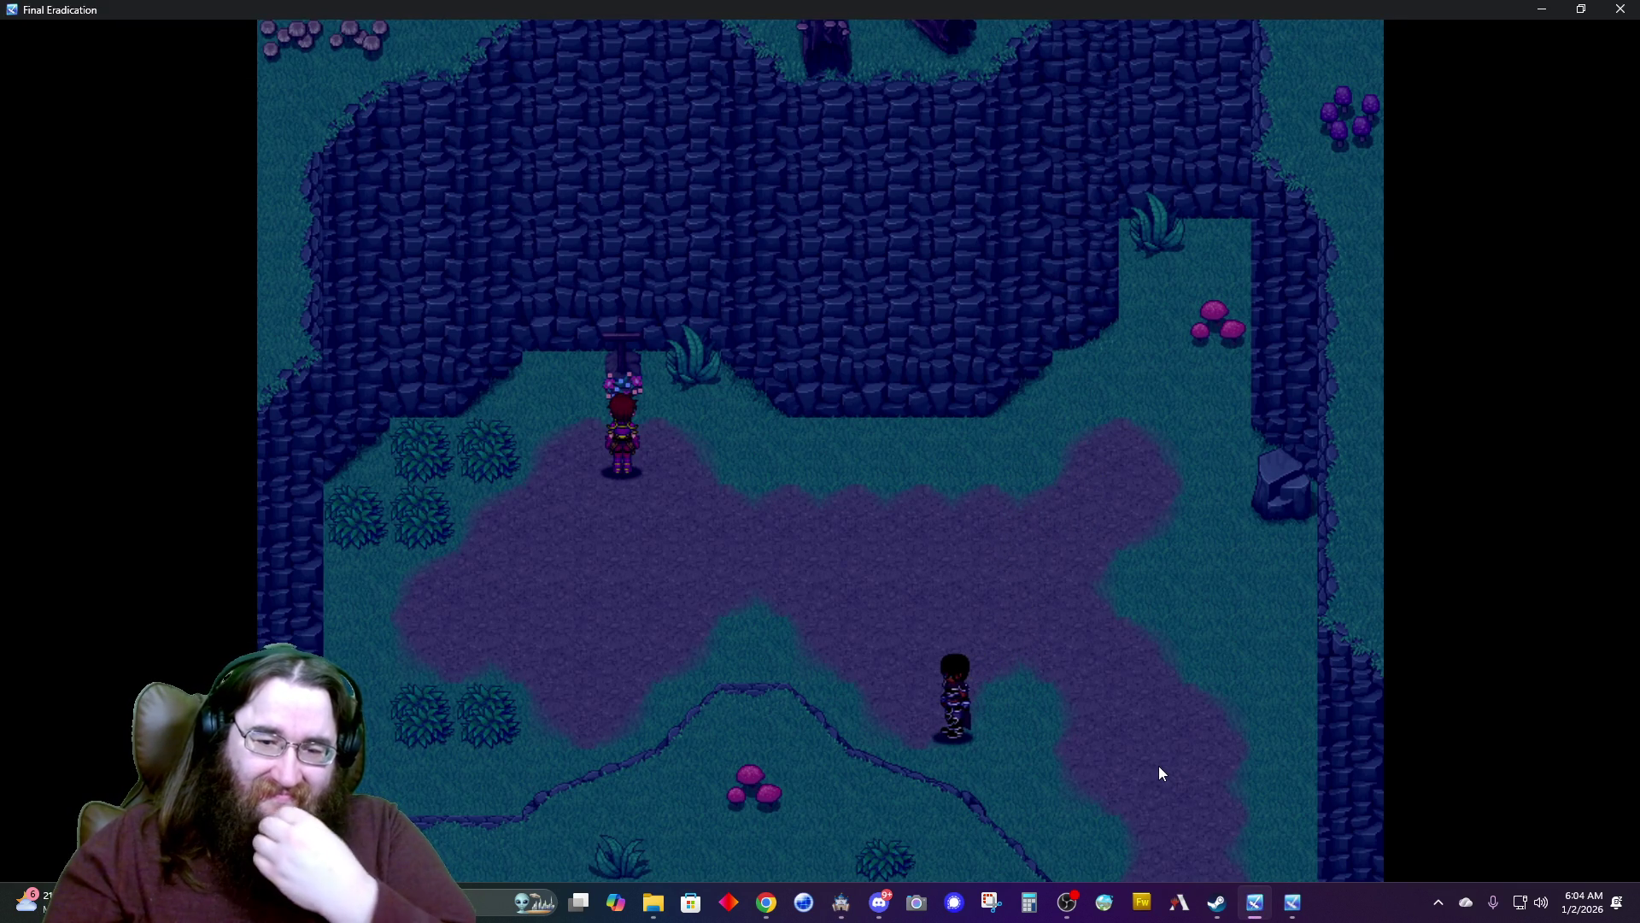
pyautogui.press('Return')
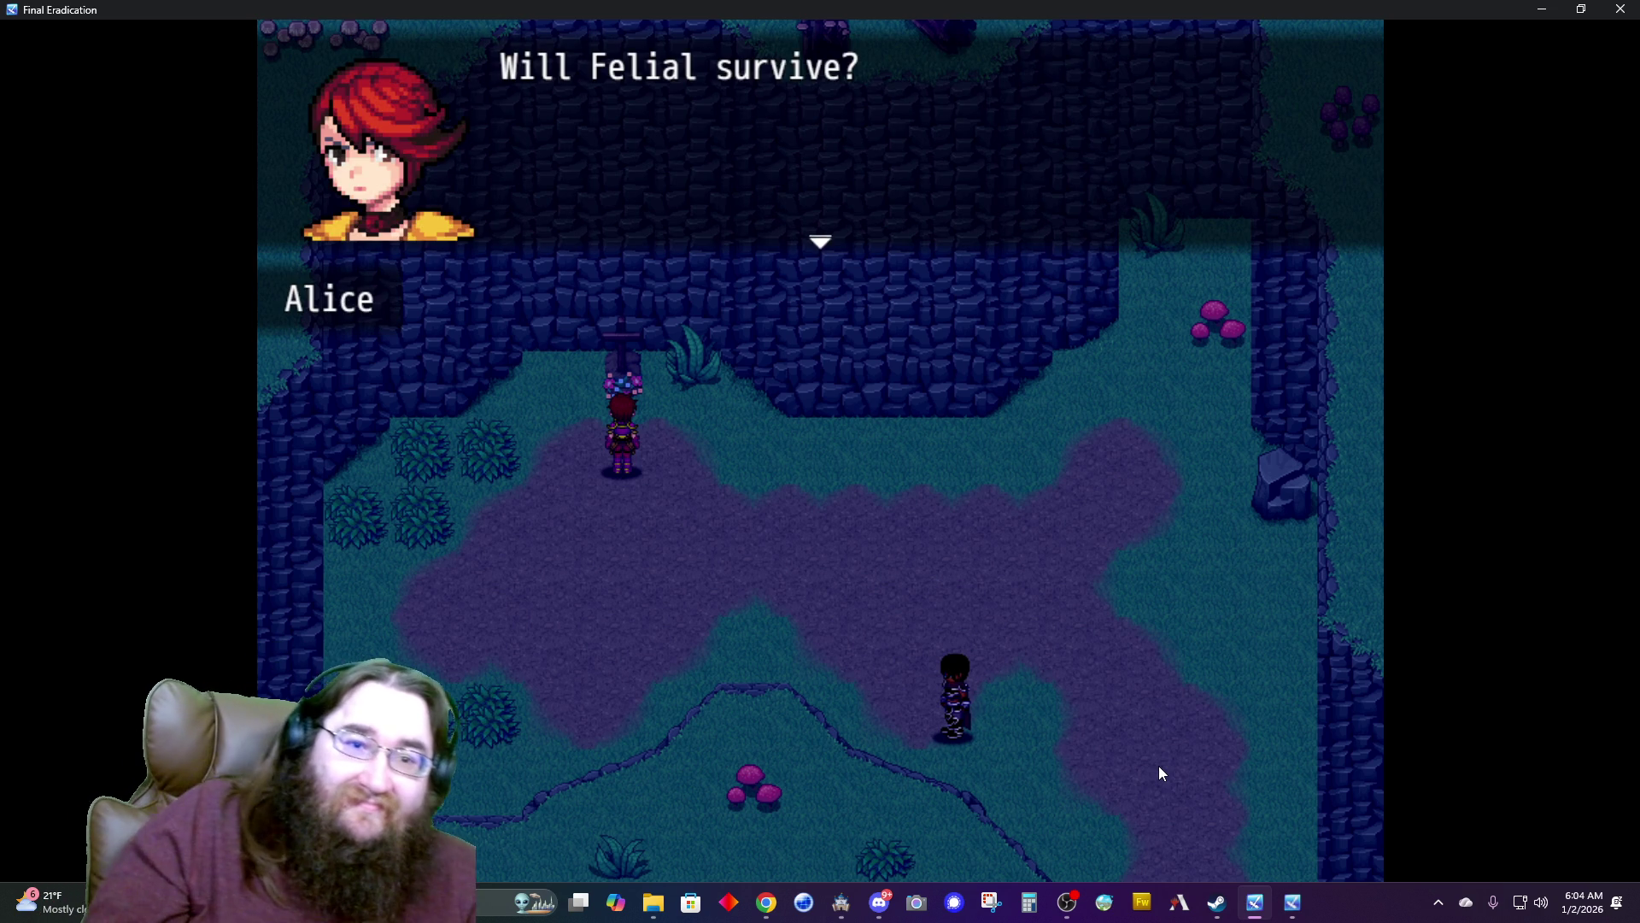
pyautogui.press('Return')
pyautogui.press('Return')
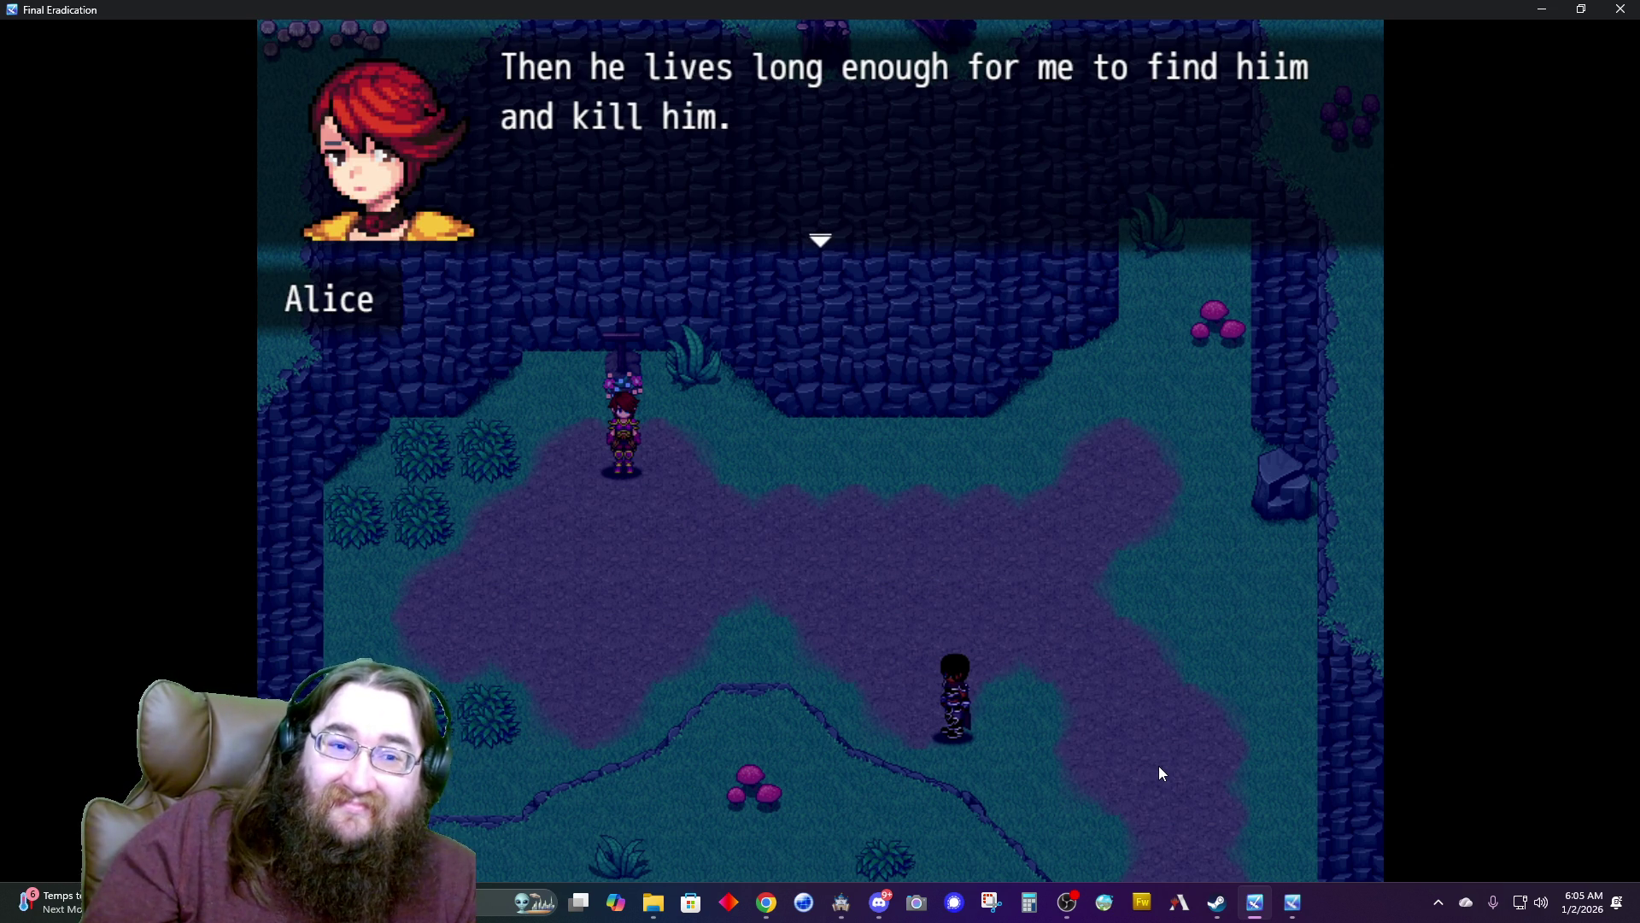
pyautogui.press('Return')
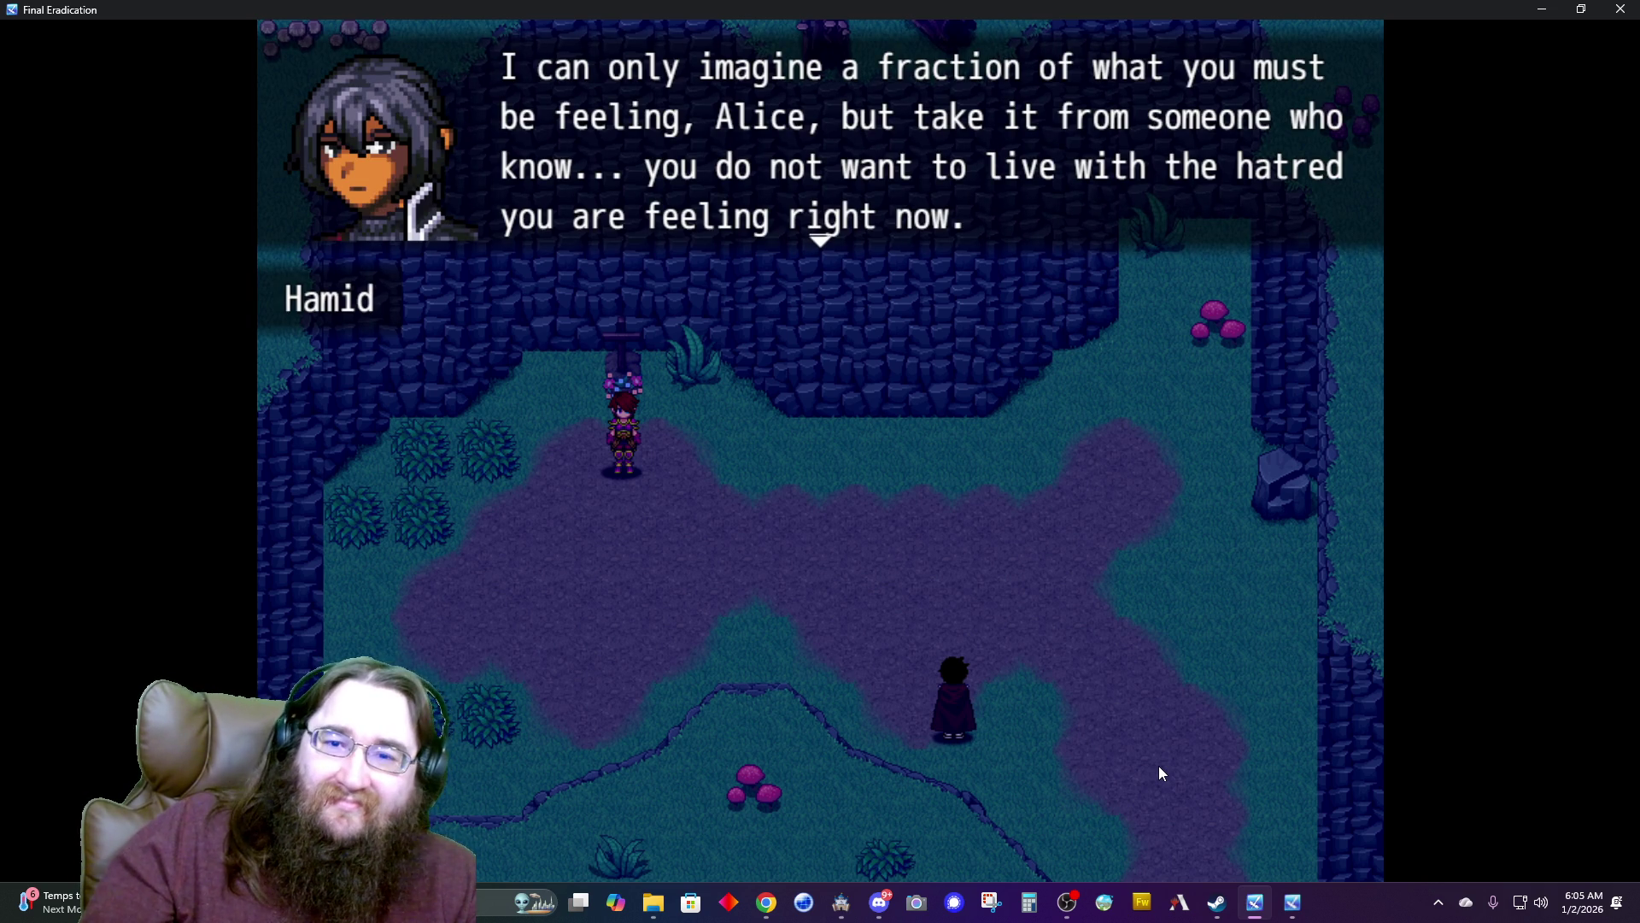
pyautogui.press('Return')
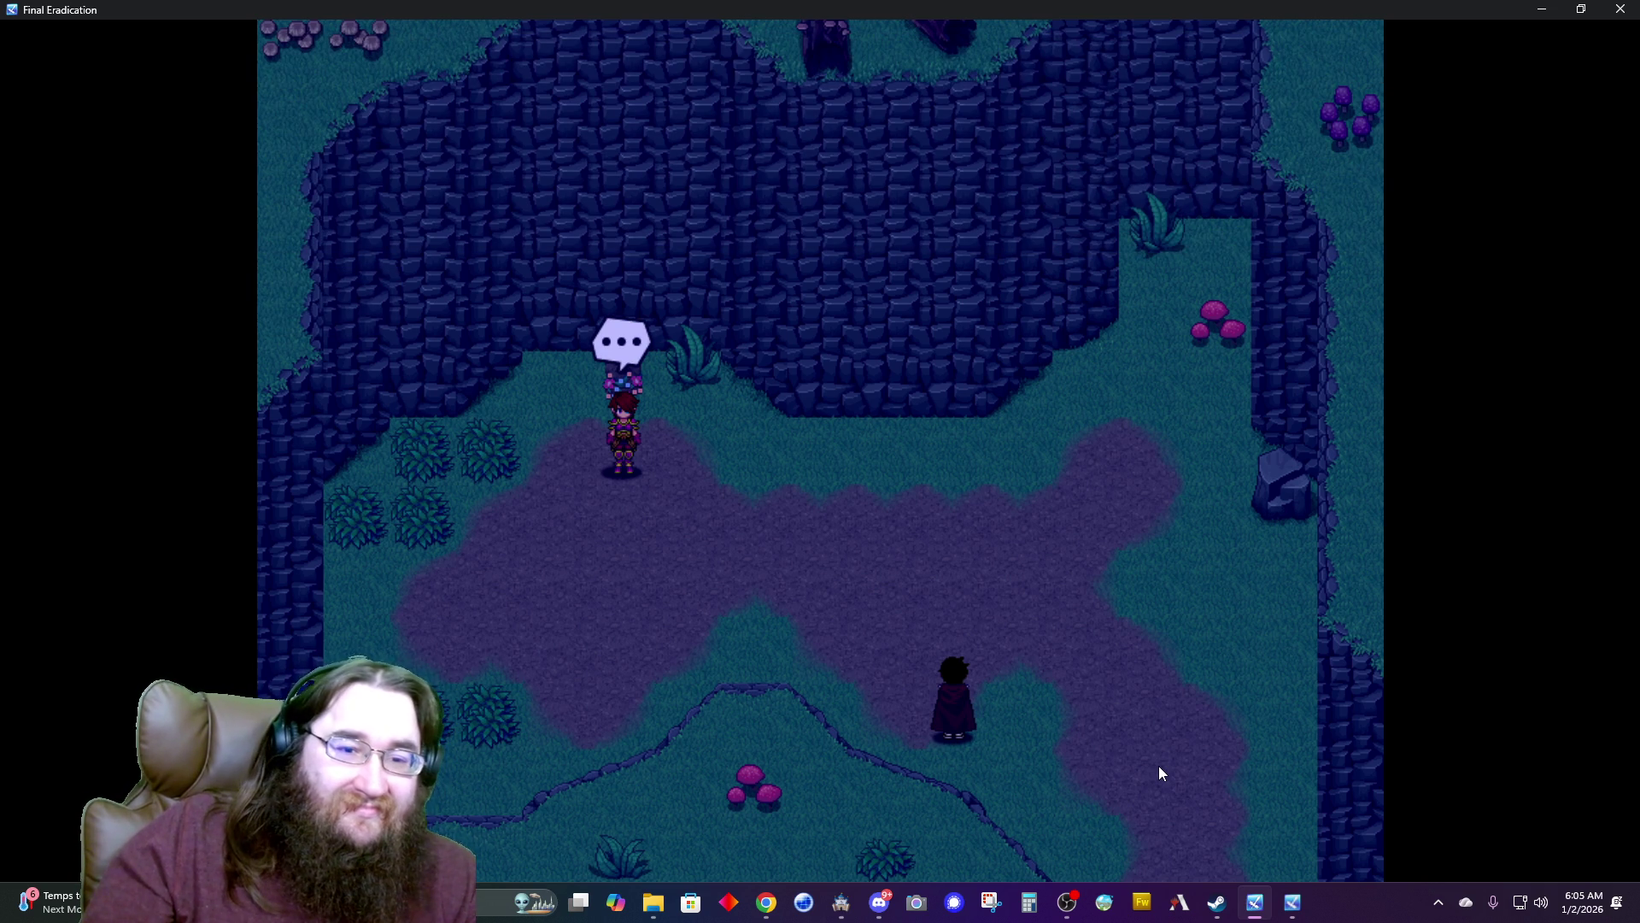
pyautogui.press('Return')
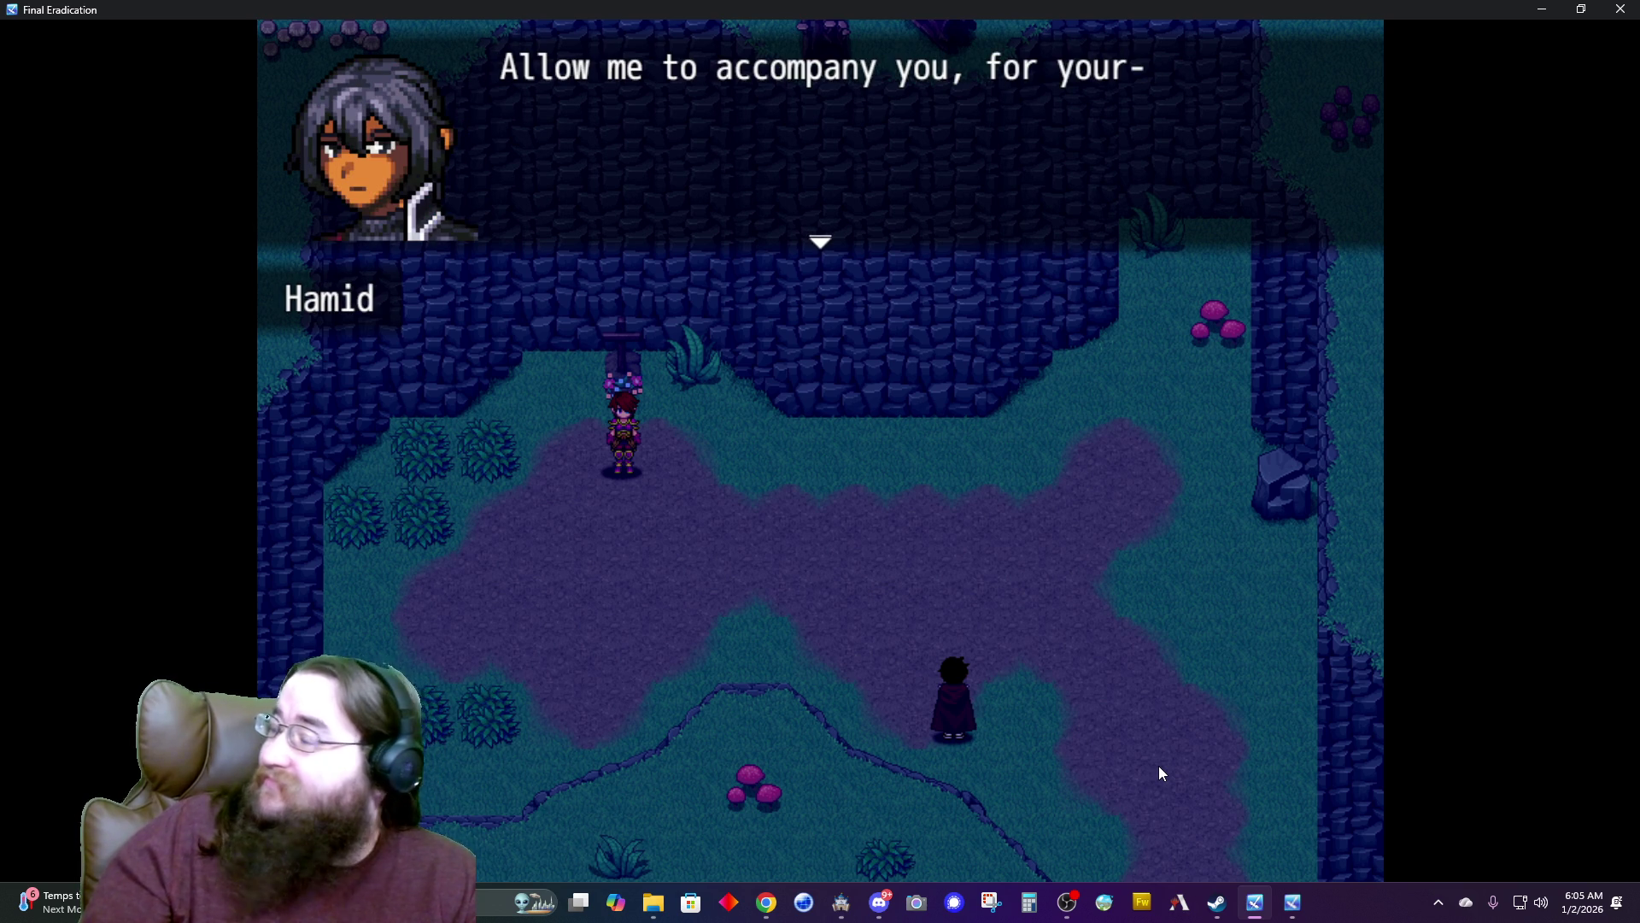
pyautogui.press('Return')
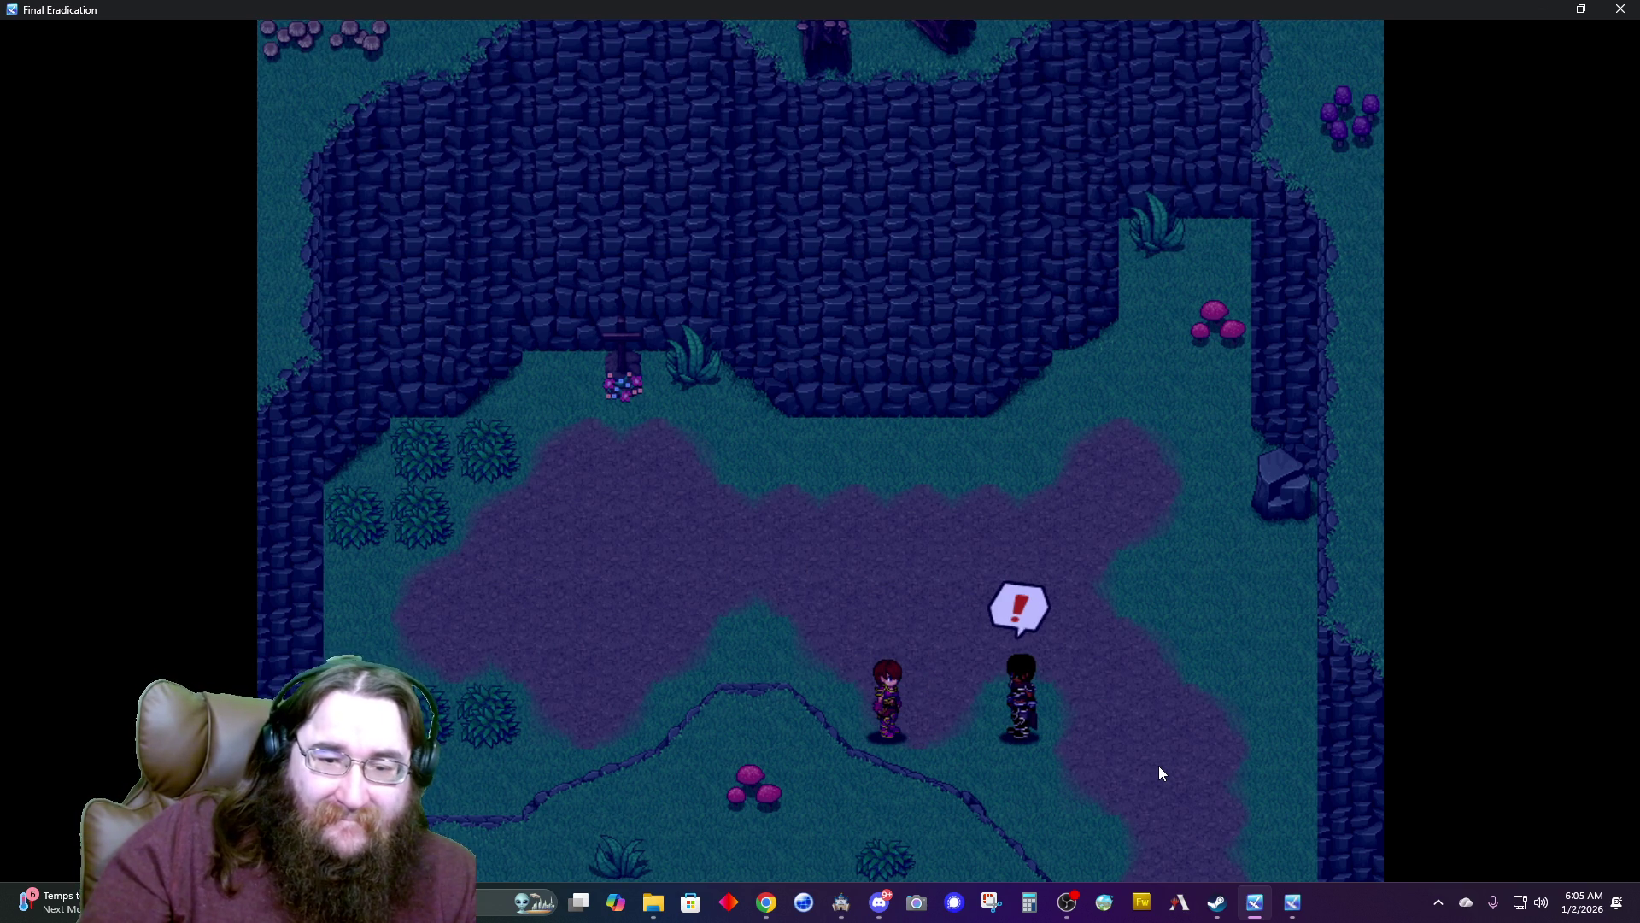
pyautogui.press('Return')
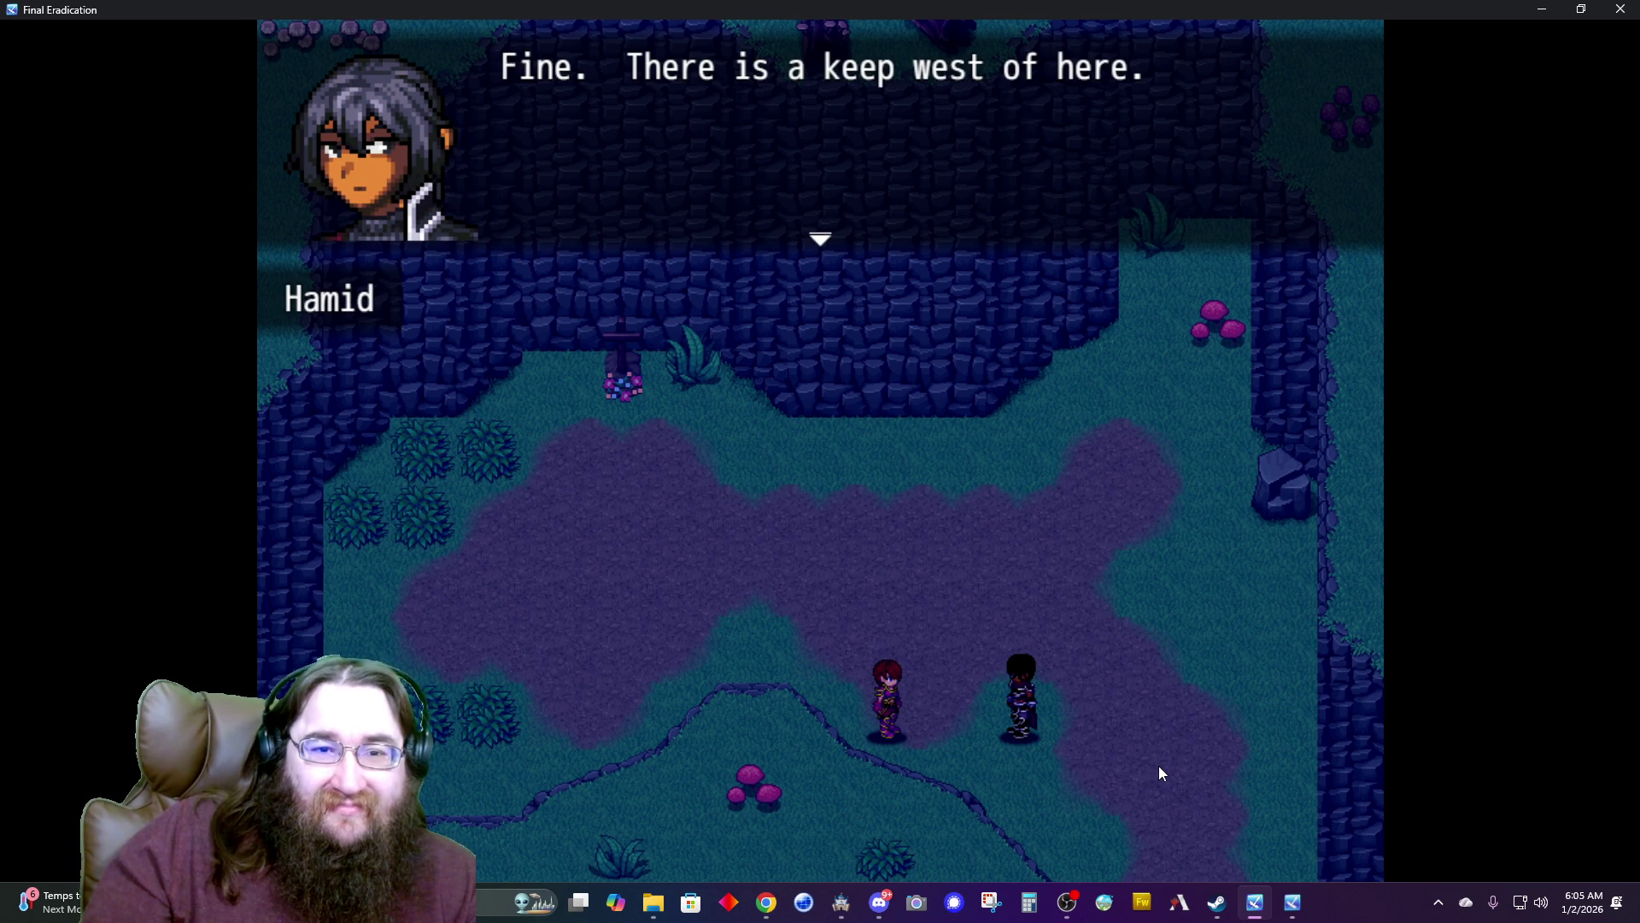
pyautogui.press('Return')
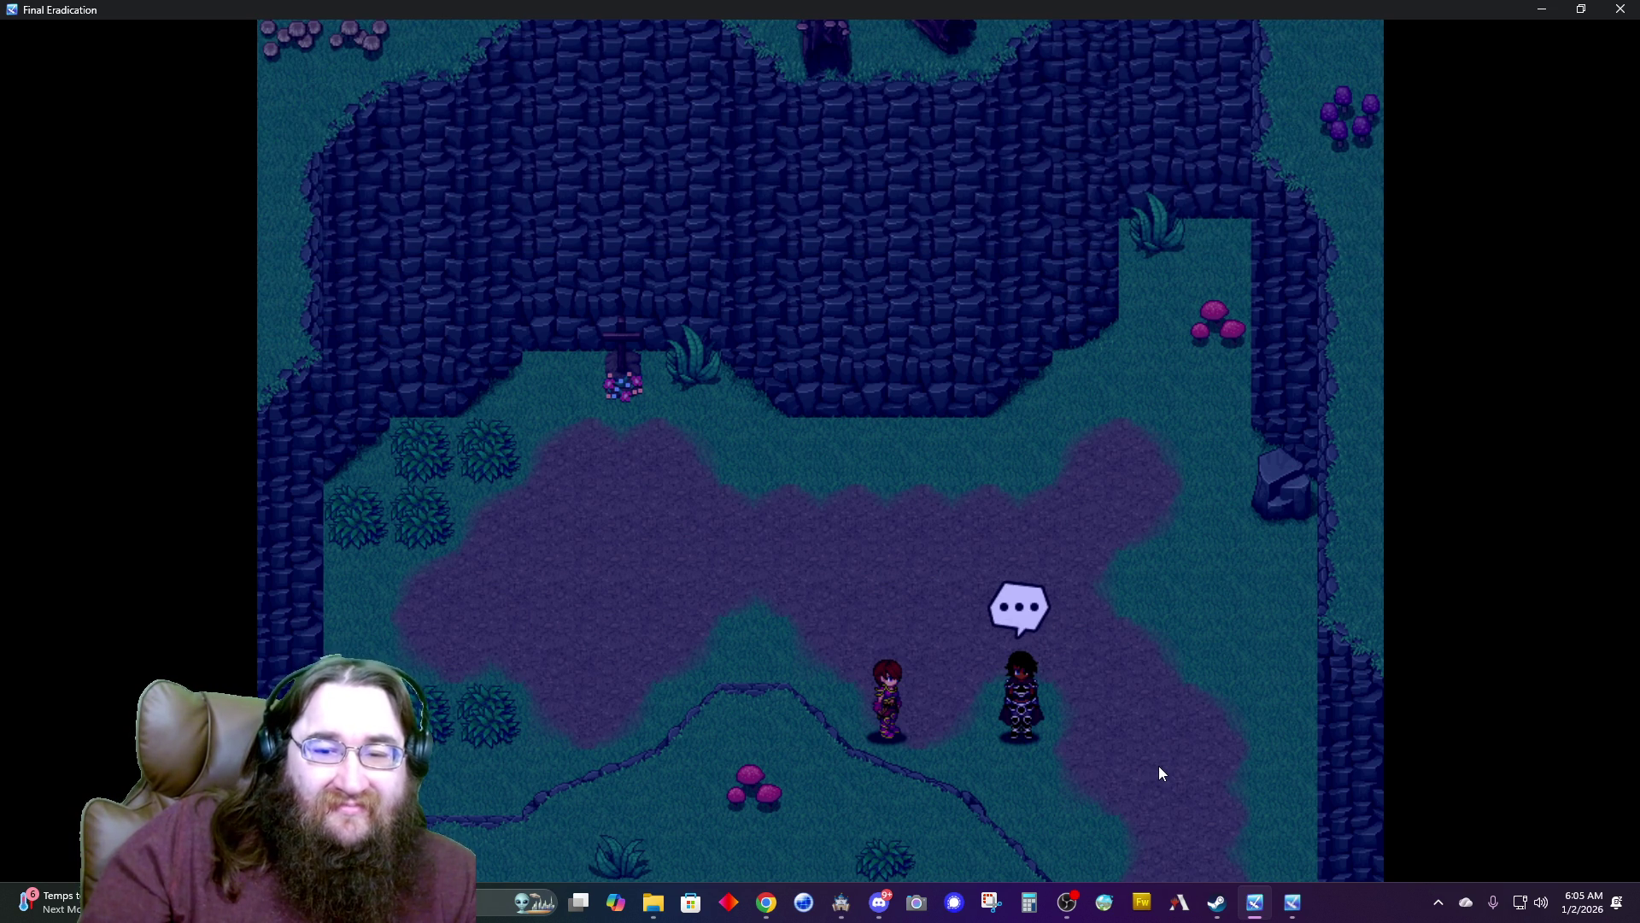
pyautogui.press('Return')
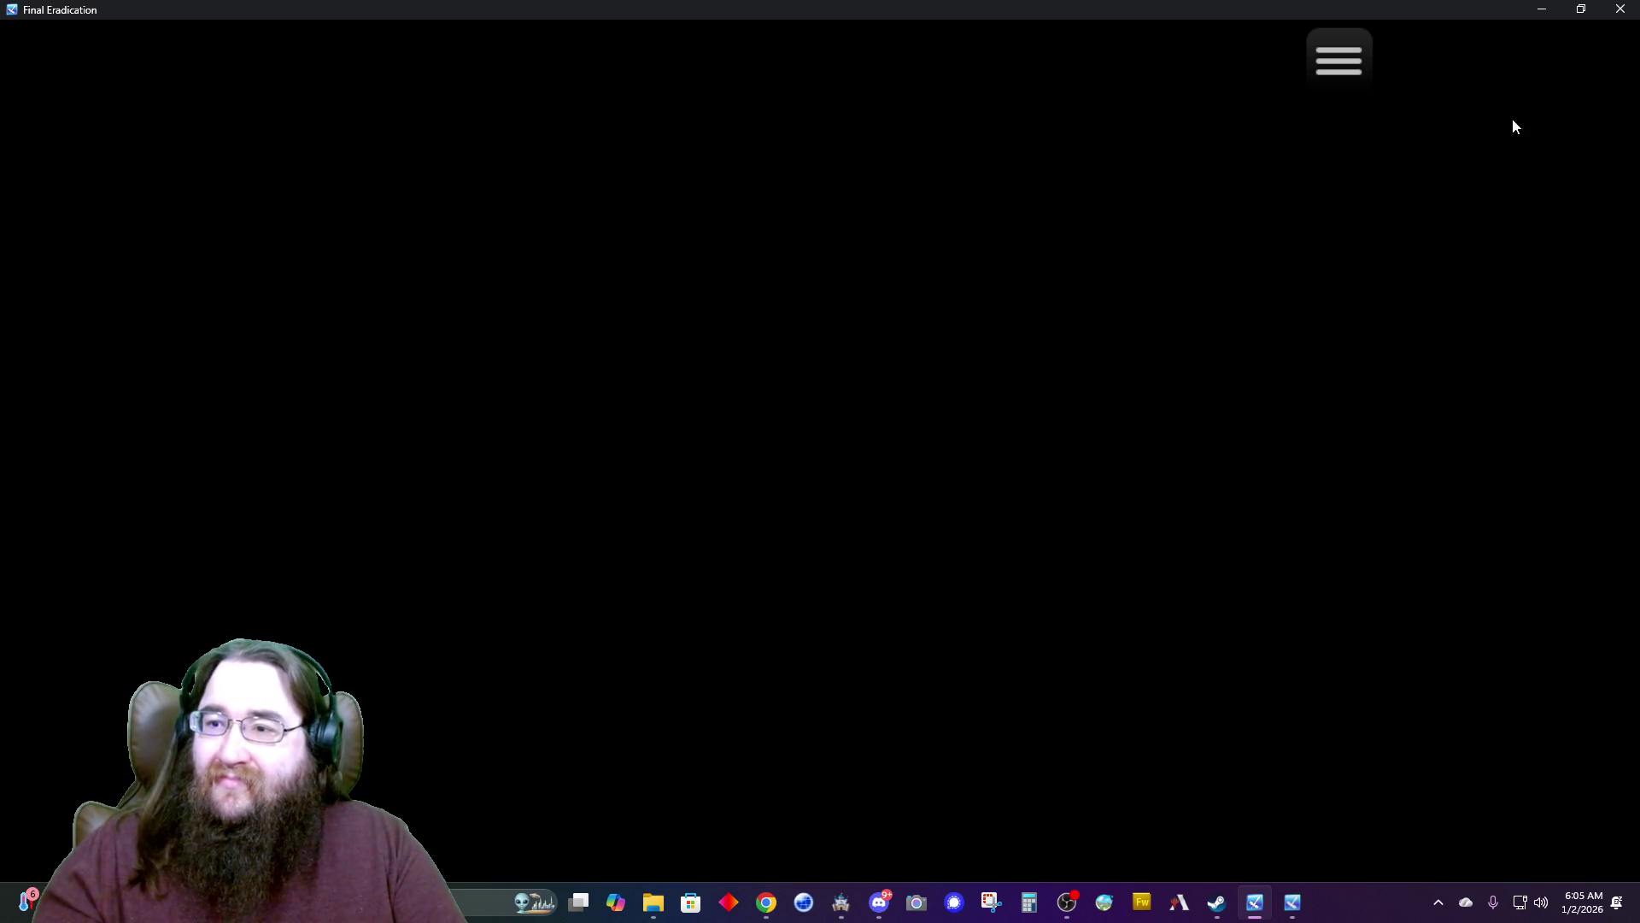
# Close the playtest and add Fadein Screen after the Transfer Player in Story 6.
pyautogui.click(1620, 12)
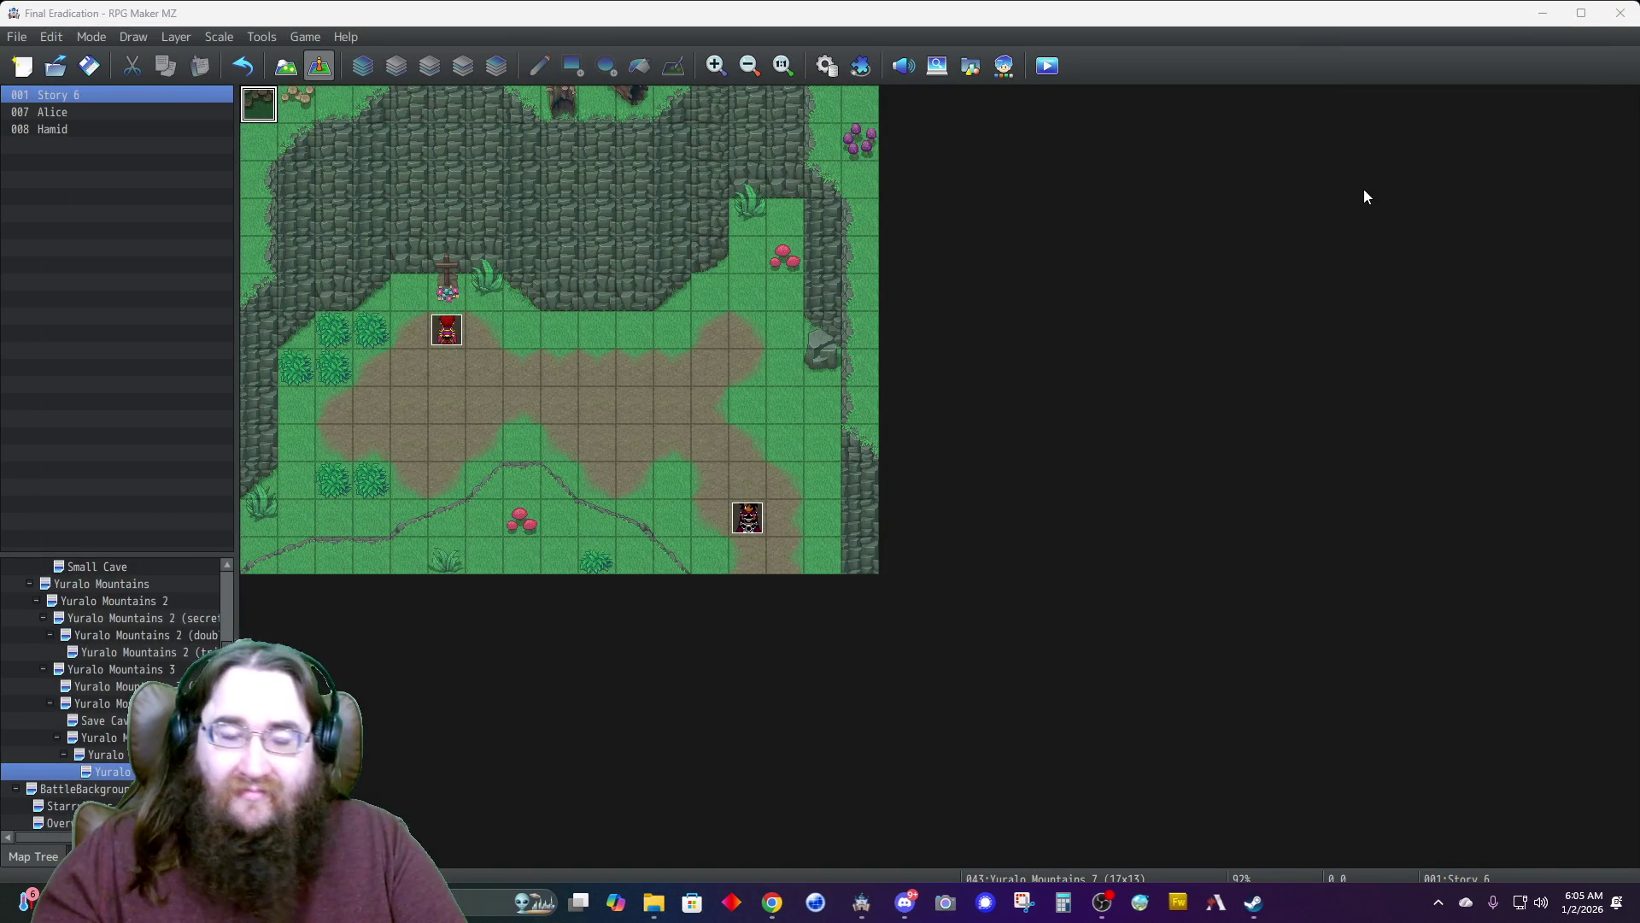
pyautogui.doubleClick(256, 116)
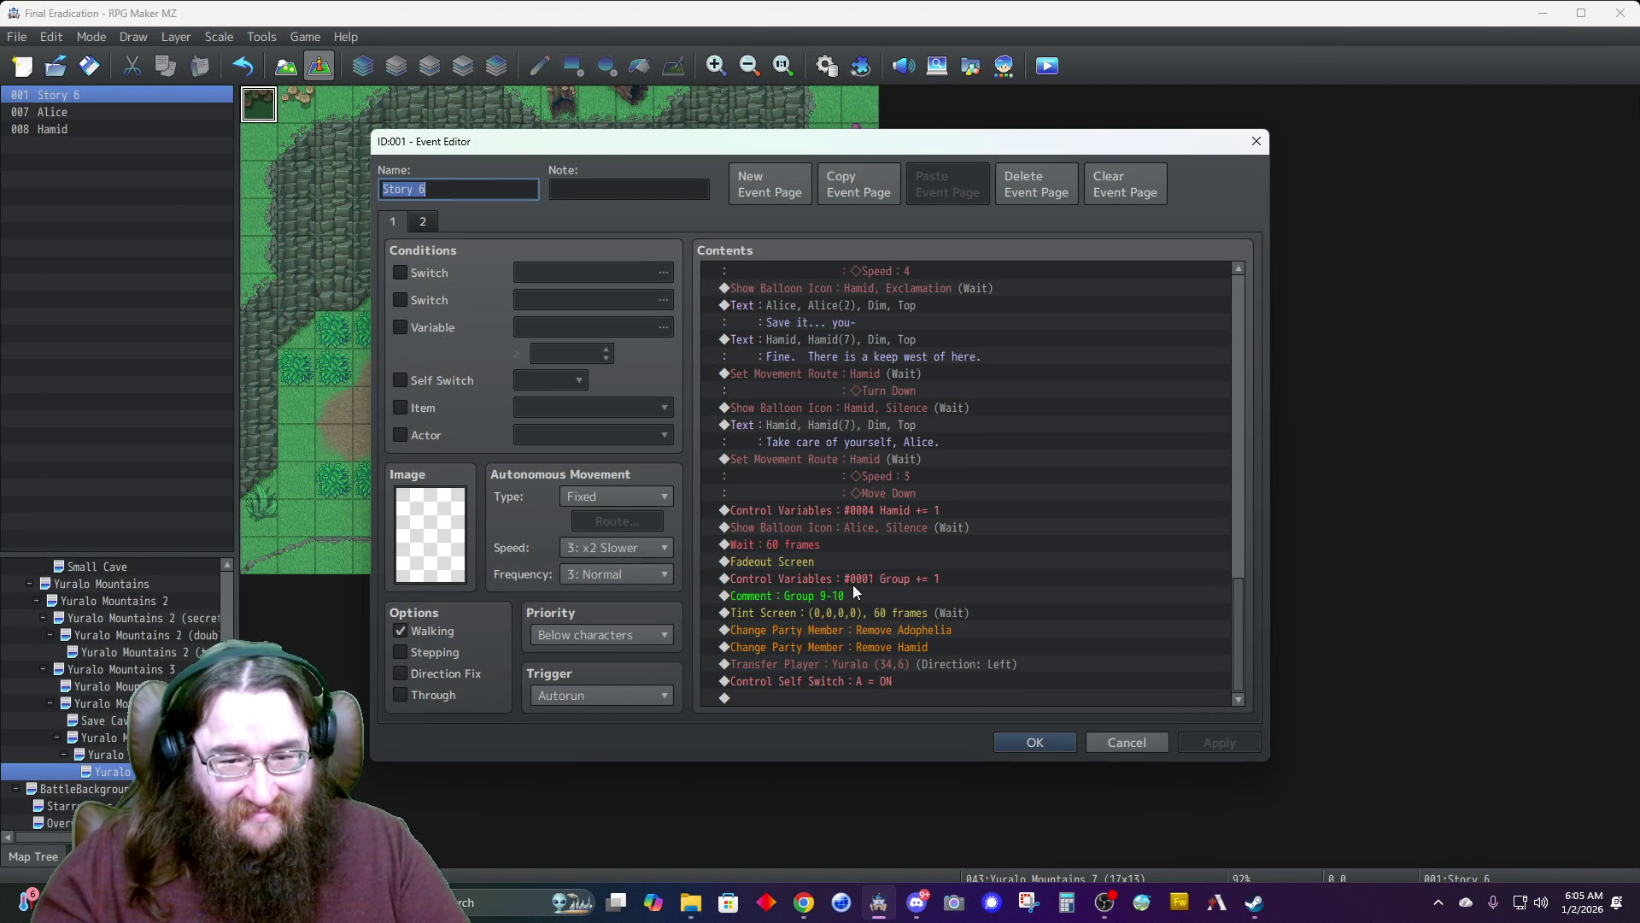
pyautogui.click(824, 697)
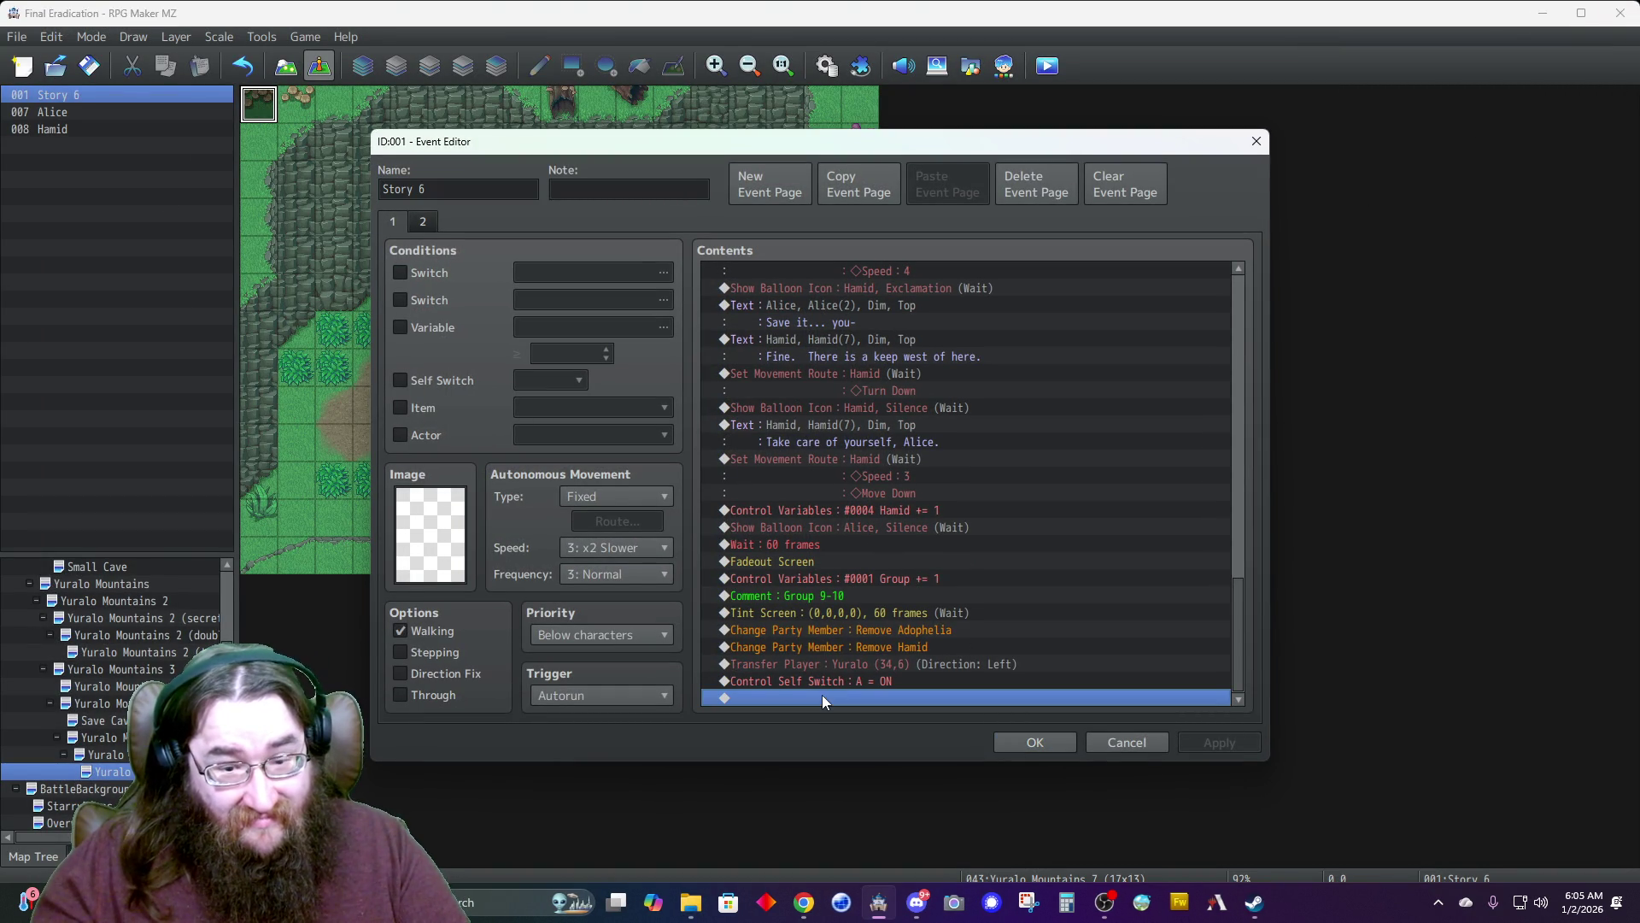
pyautogui.doubleClick(817, 694)
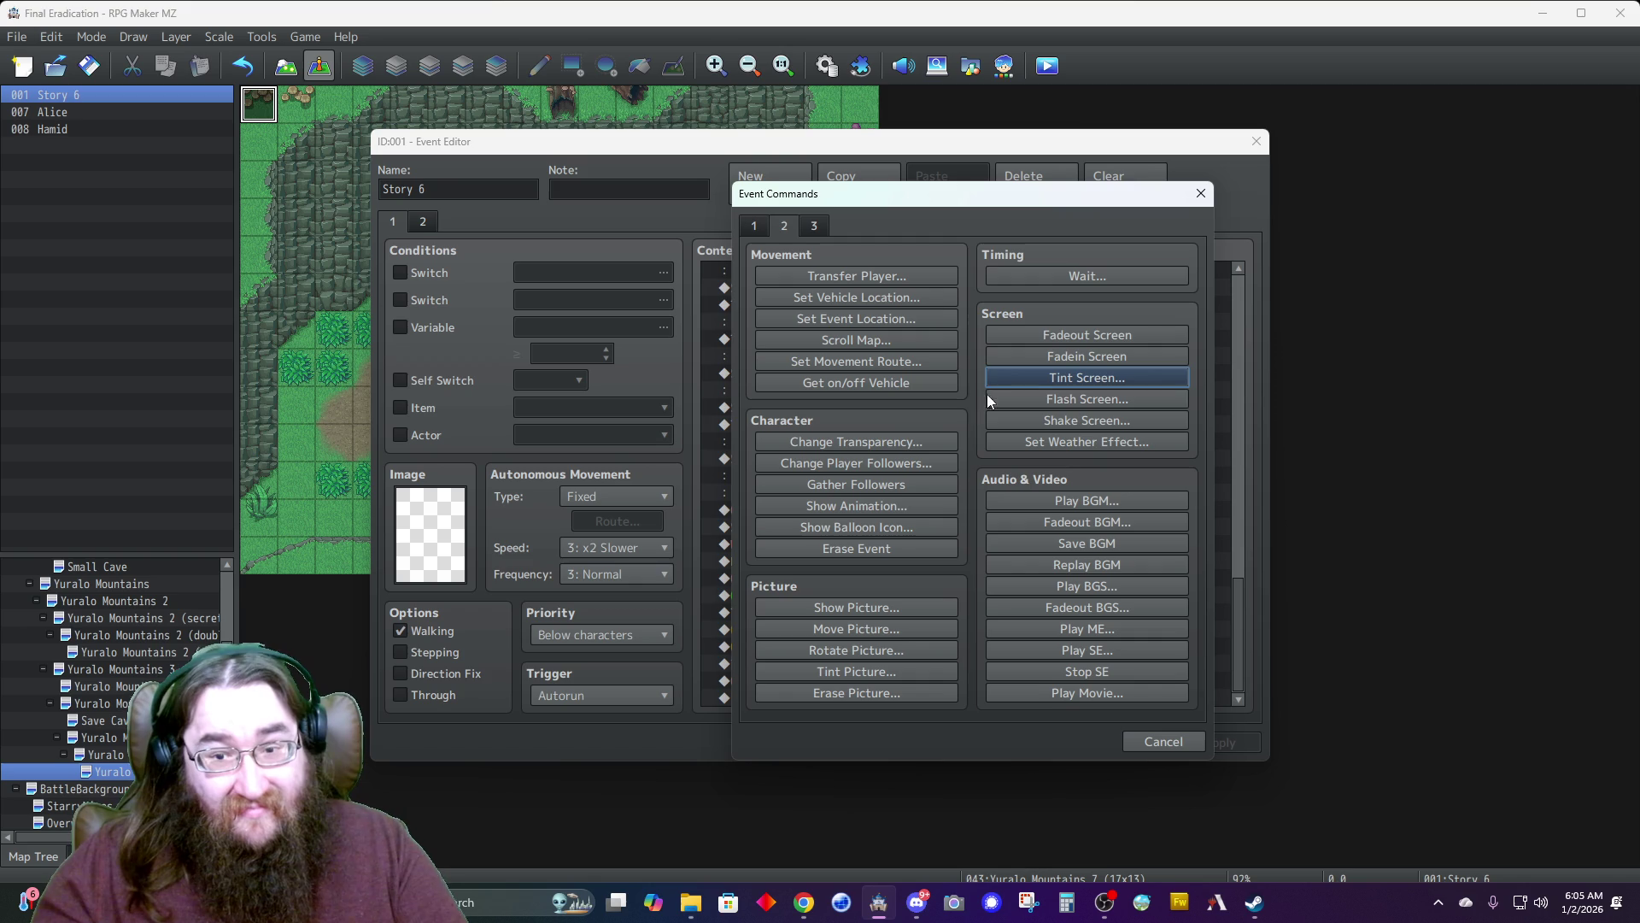
pyautogui.click(1033, 355)
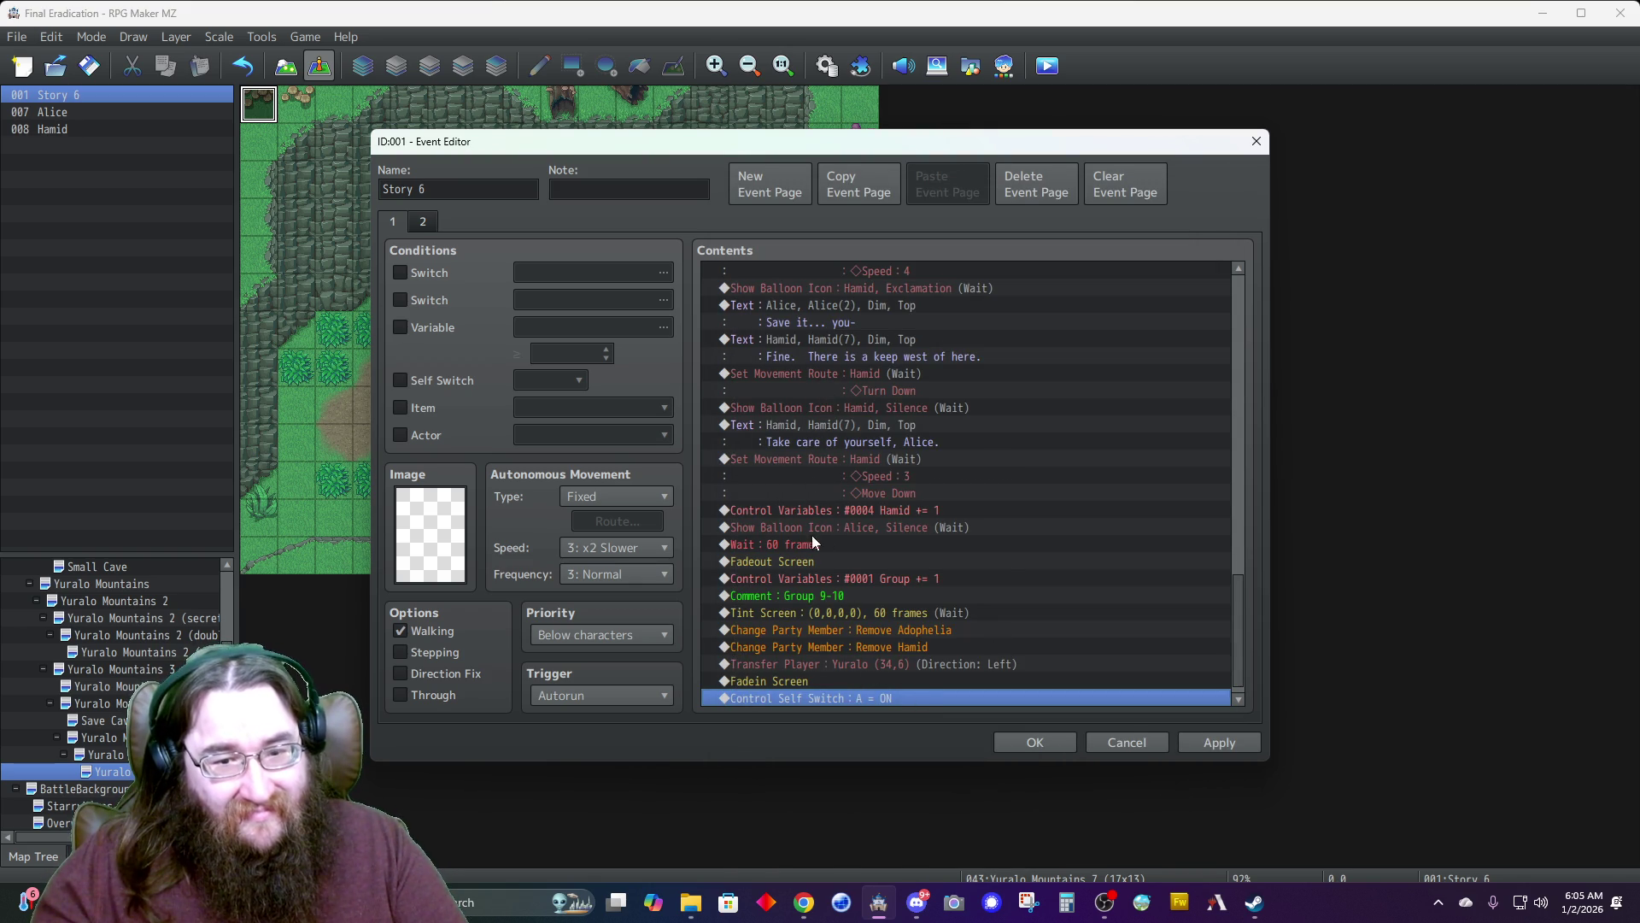
# Insert Change Transparency: OFF before the Yuralo transfer, accept the event, and save the project.
pyautogui.click(803, 663)
pyautogui.press('Insert')
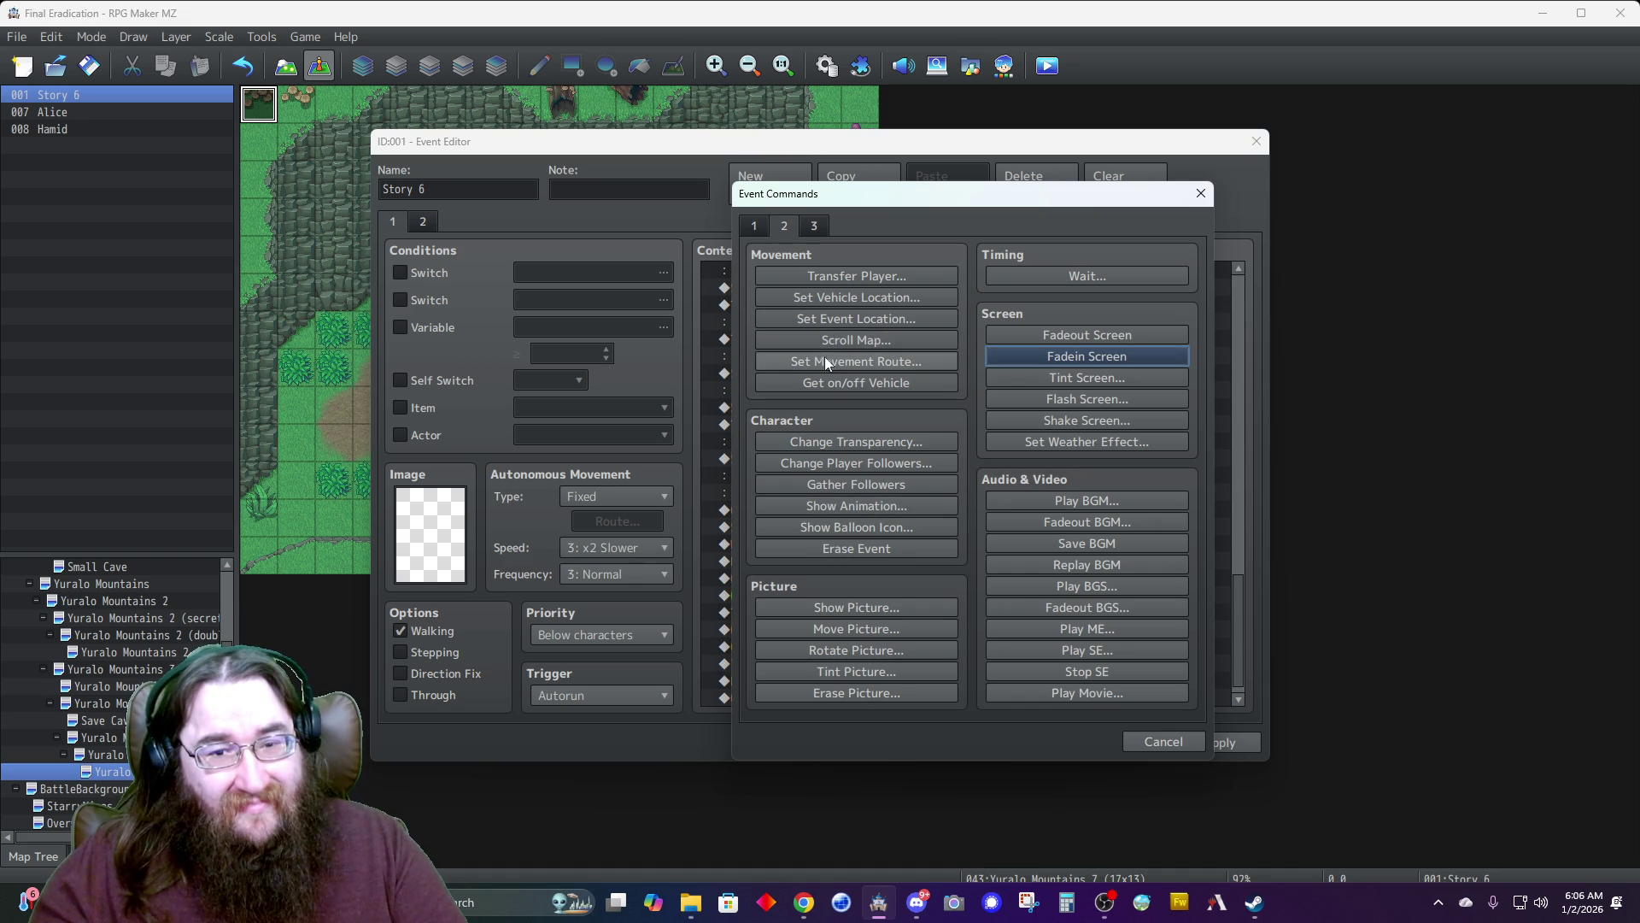
pyautogui.click(828, 443)
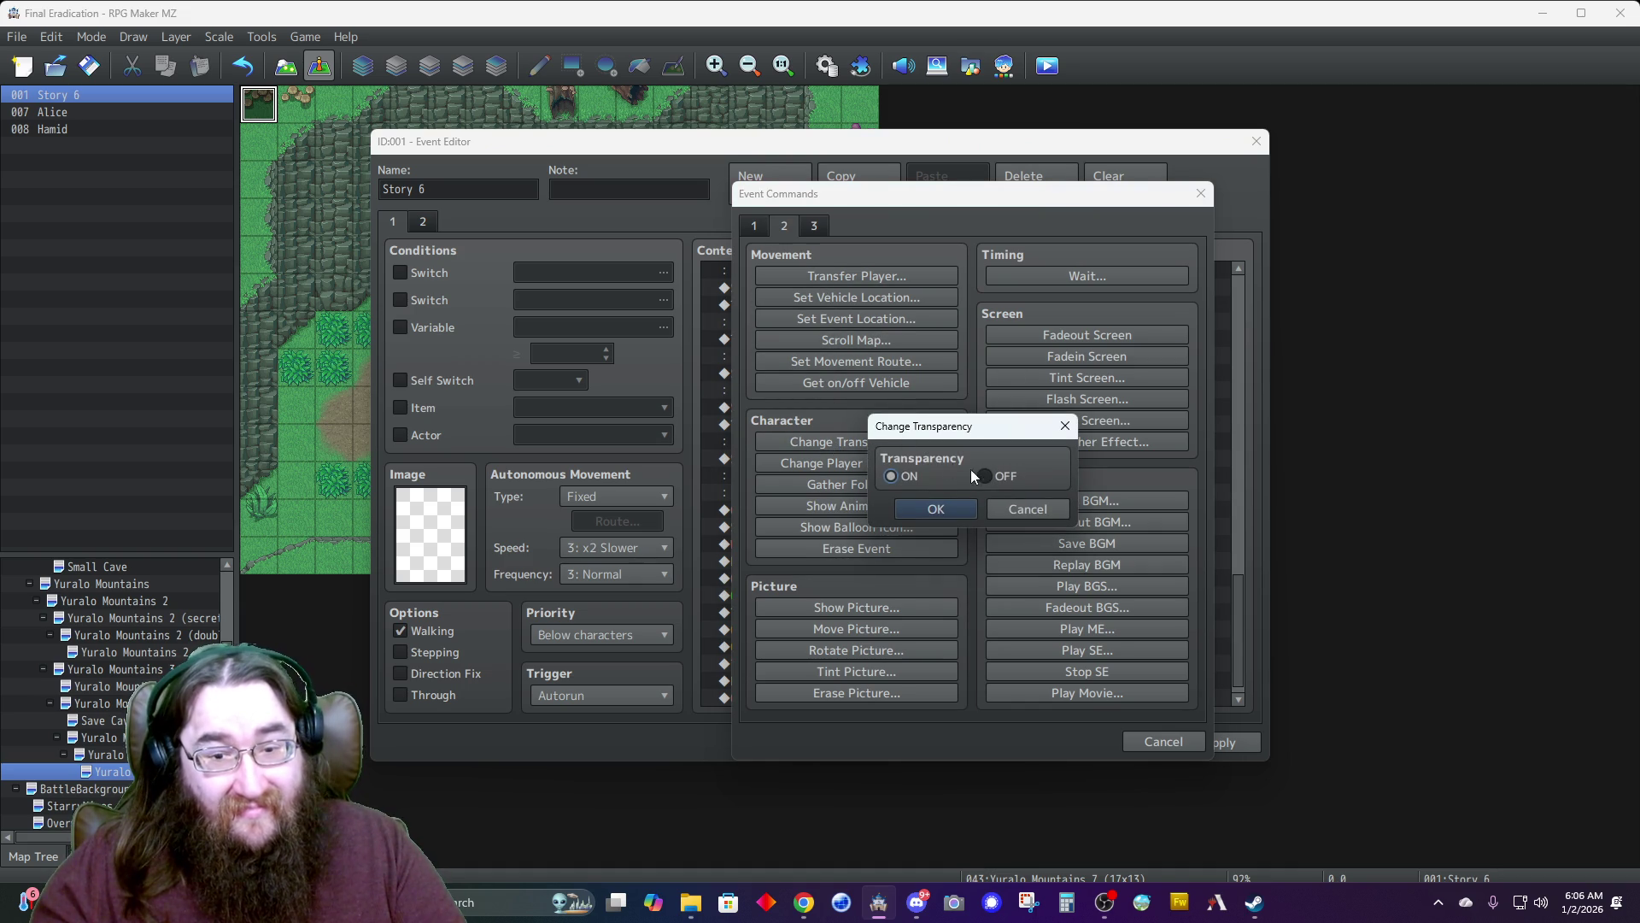
pyautogui.click(986, 477)
pyautogui.click(934, 509)
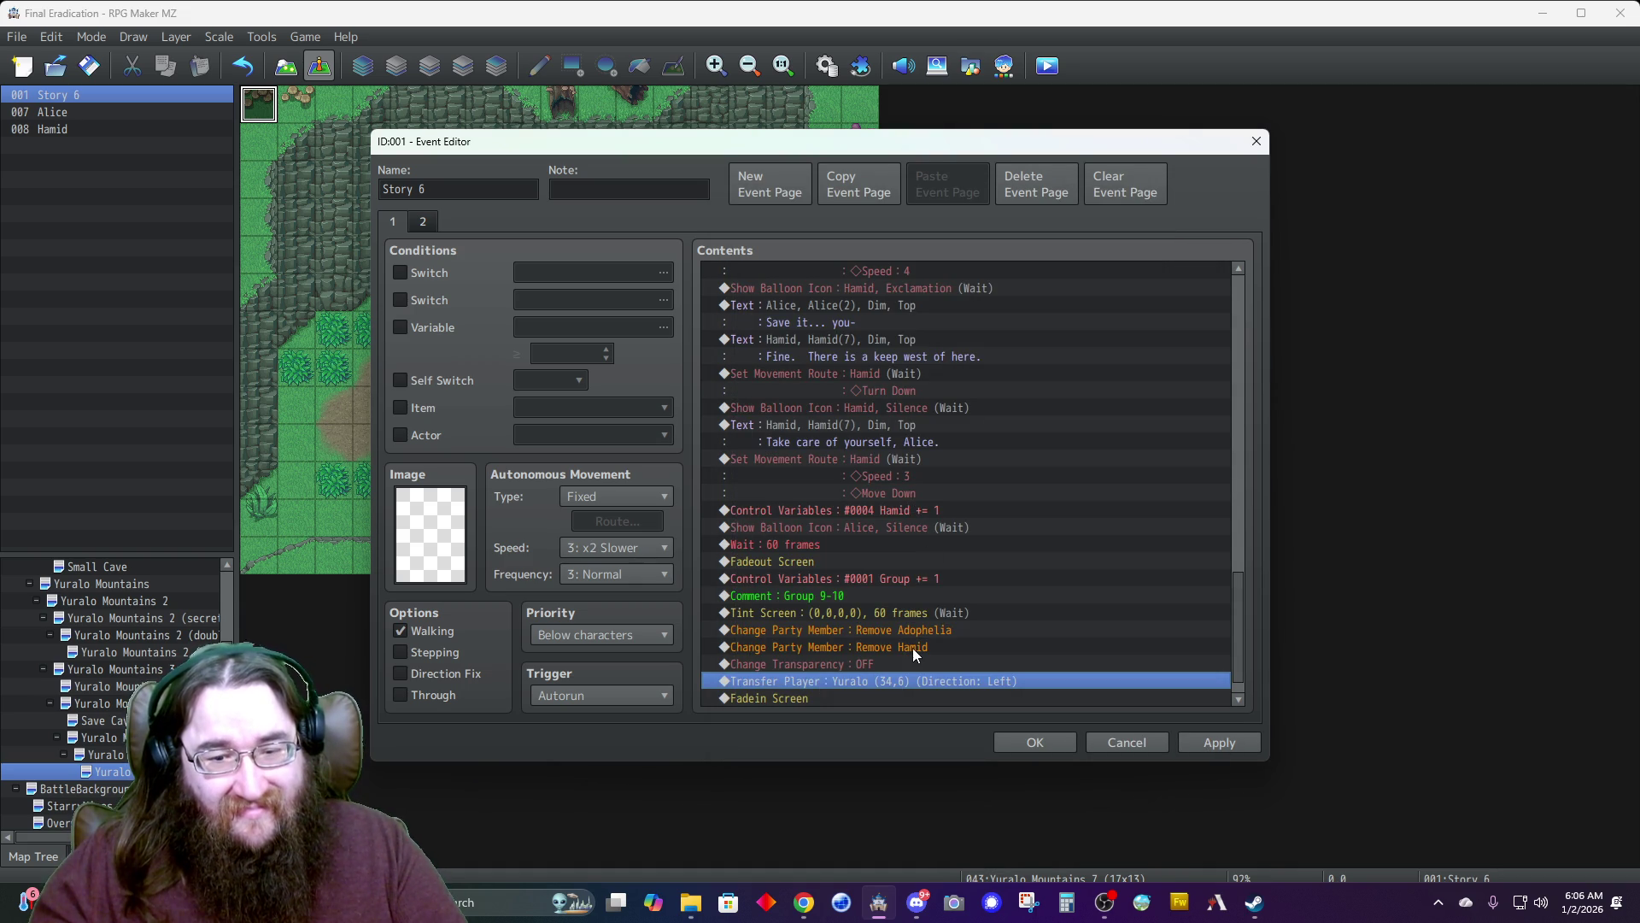
pyautogui.click(1034, 741)
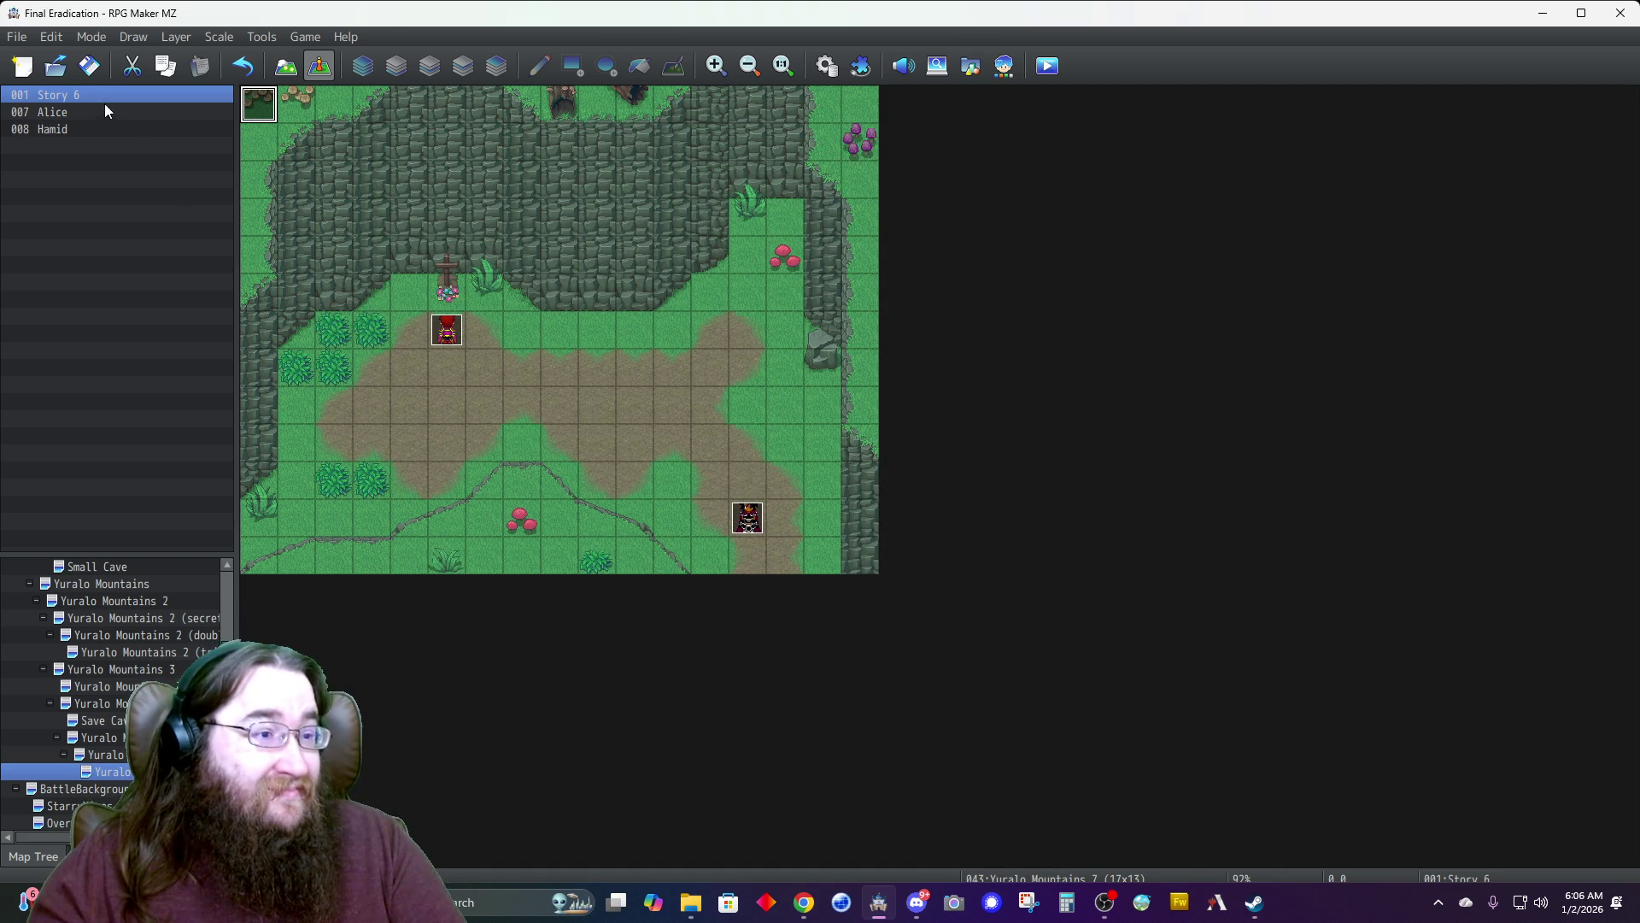
pyautogui.click(89, 73)
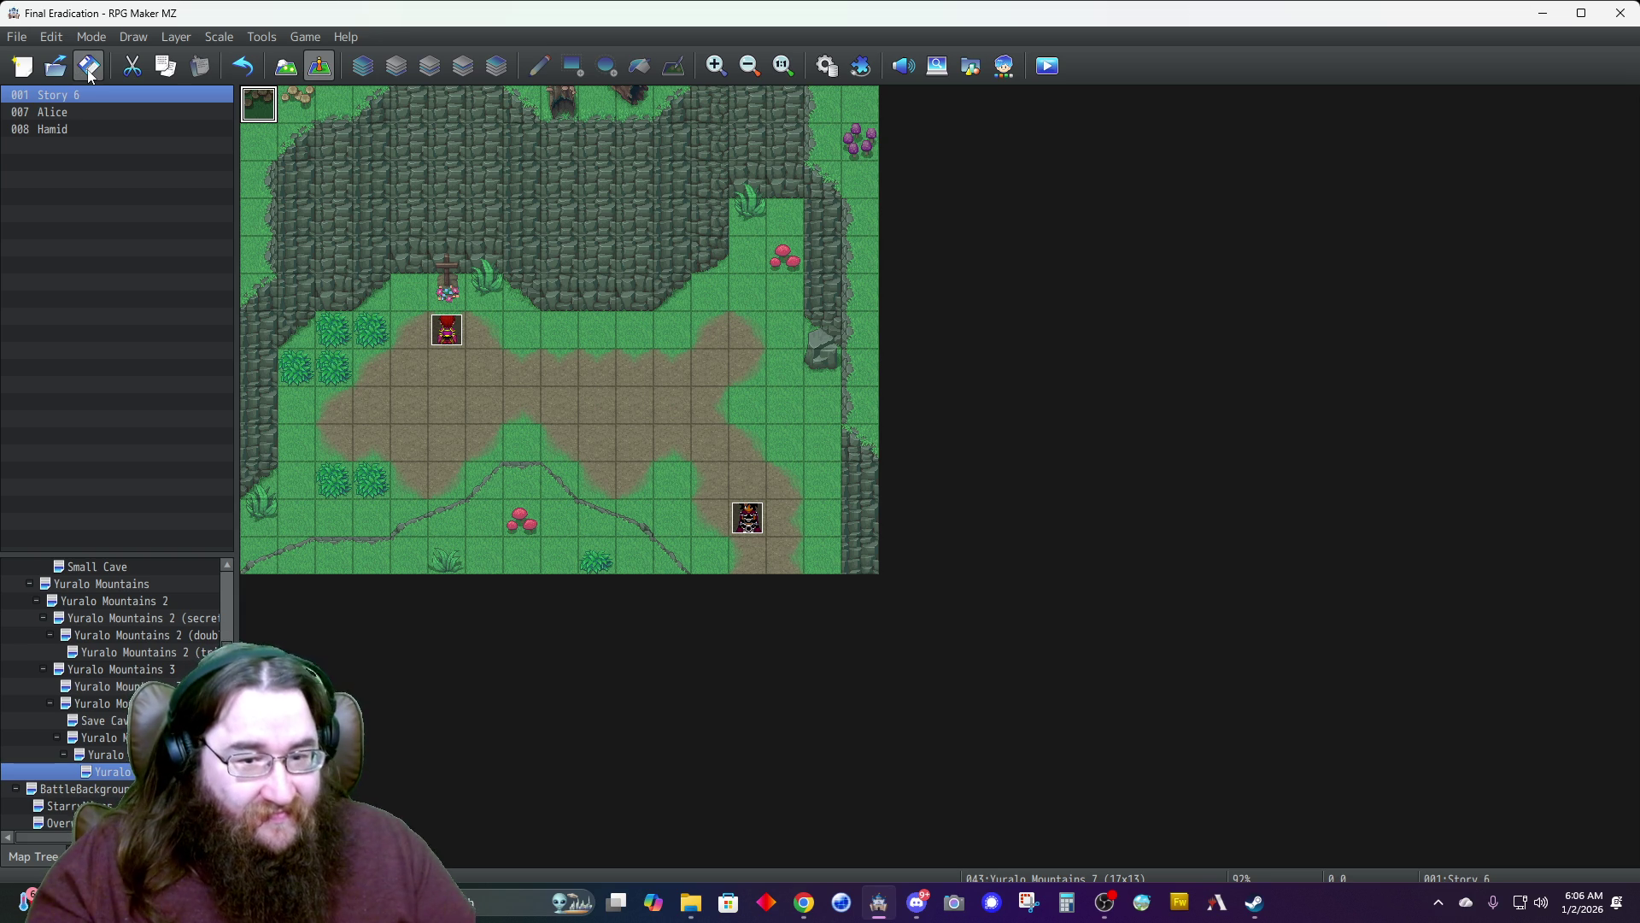
# Insert Move Right before Move Down in Hamid's exit movement route in Story 6.
pyautogui.doubleClick(262, 112)
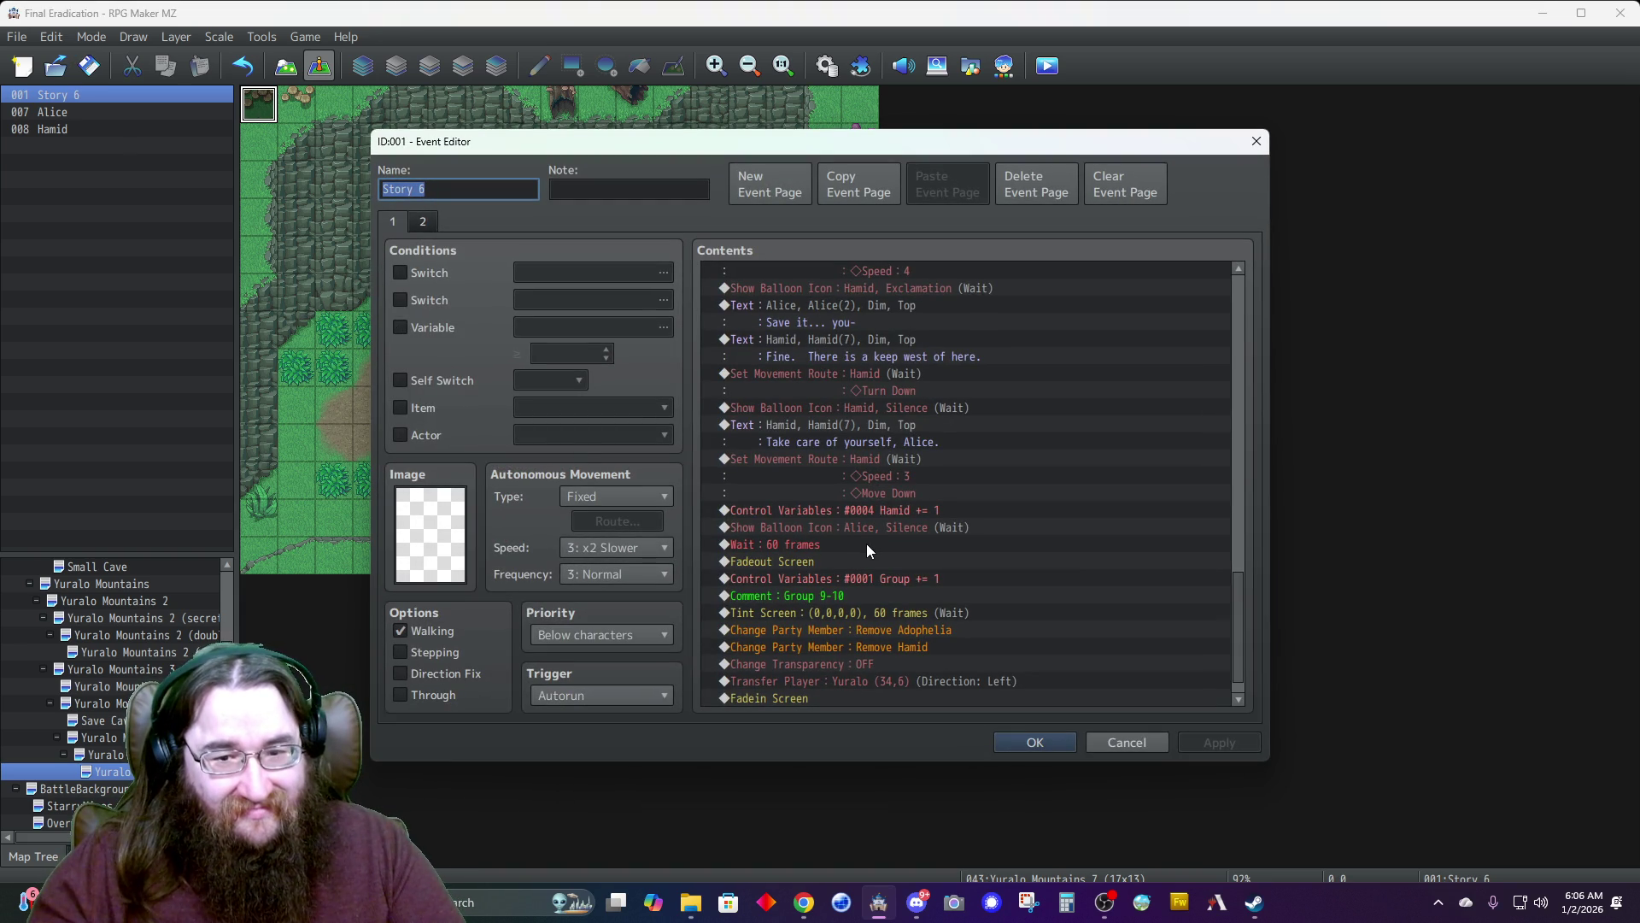
pyautogui.click(834, 454)
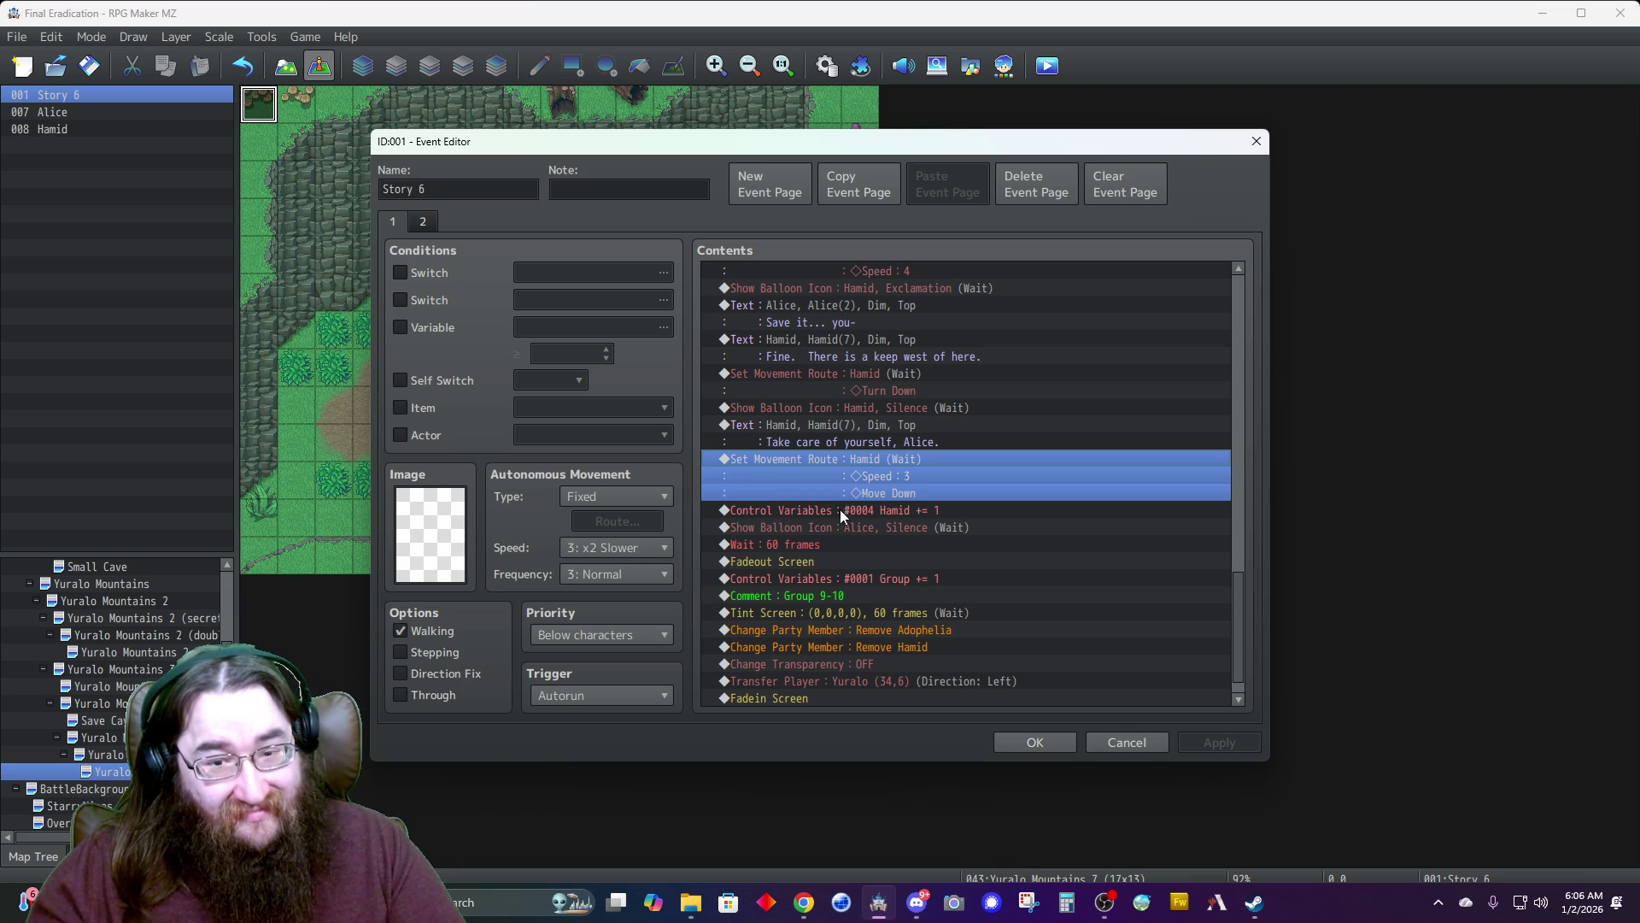
pyautogui.rightClick(815, 458)
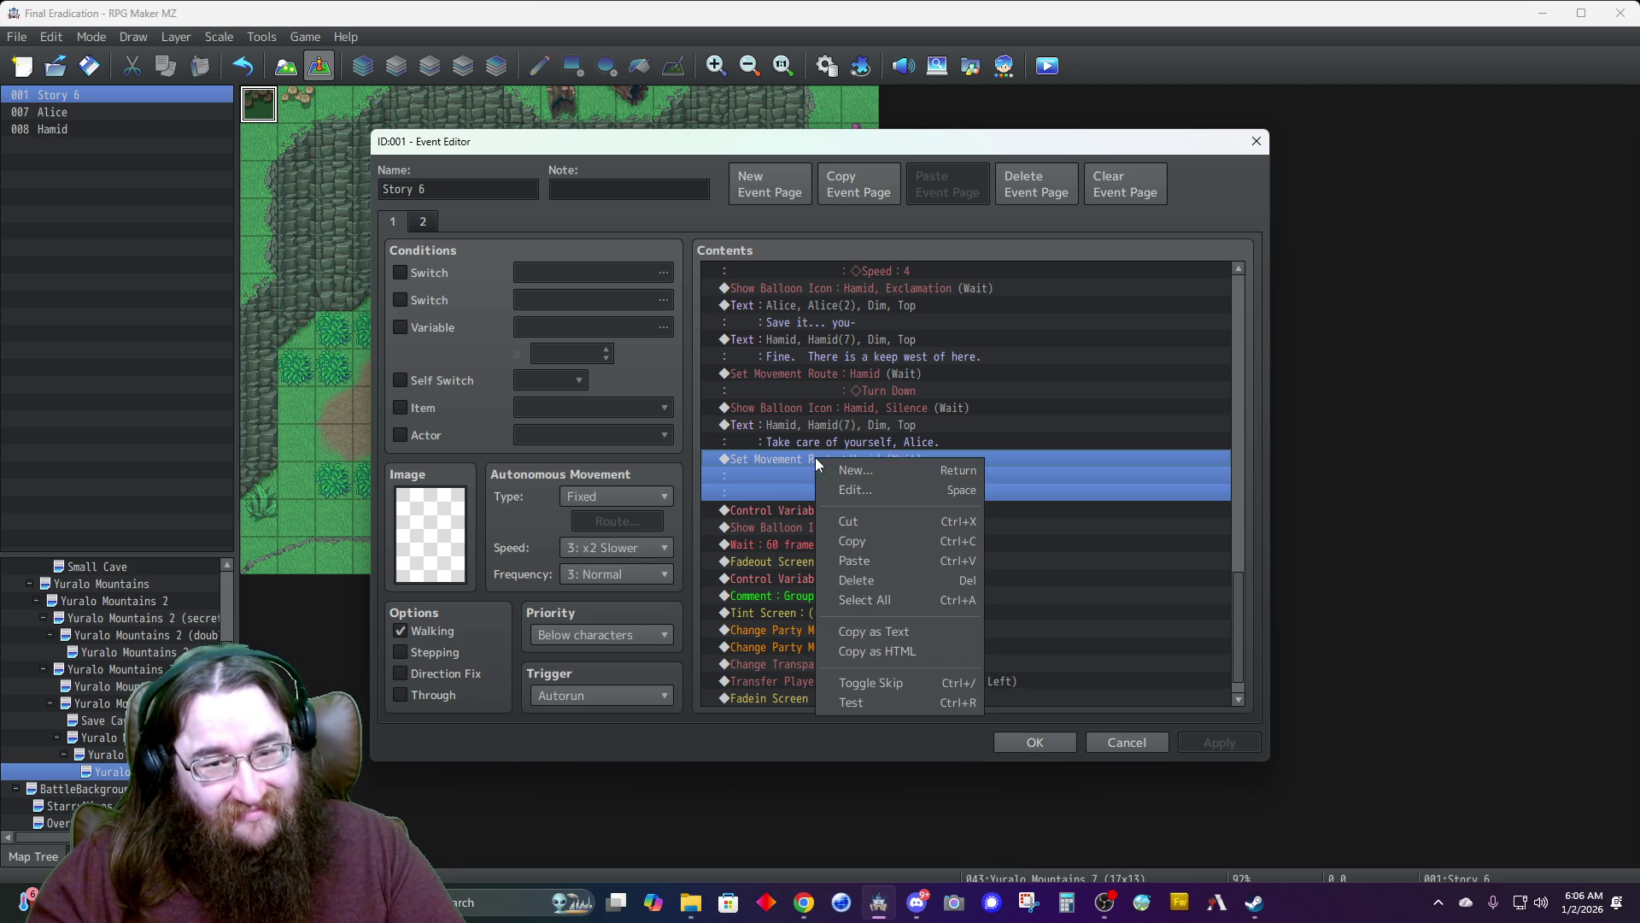
pyautogui.click(836, 494)
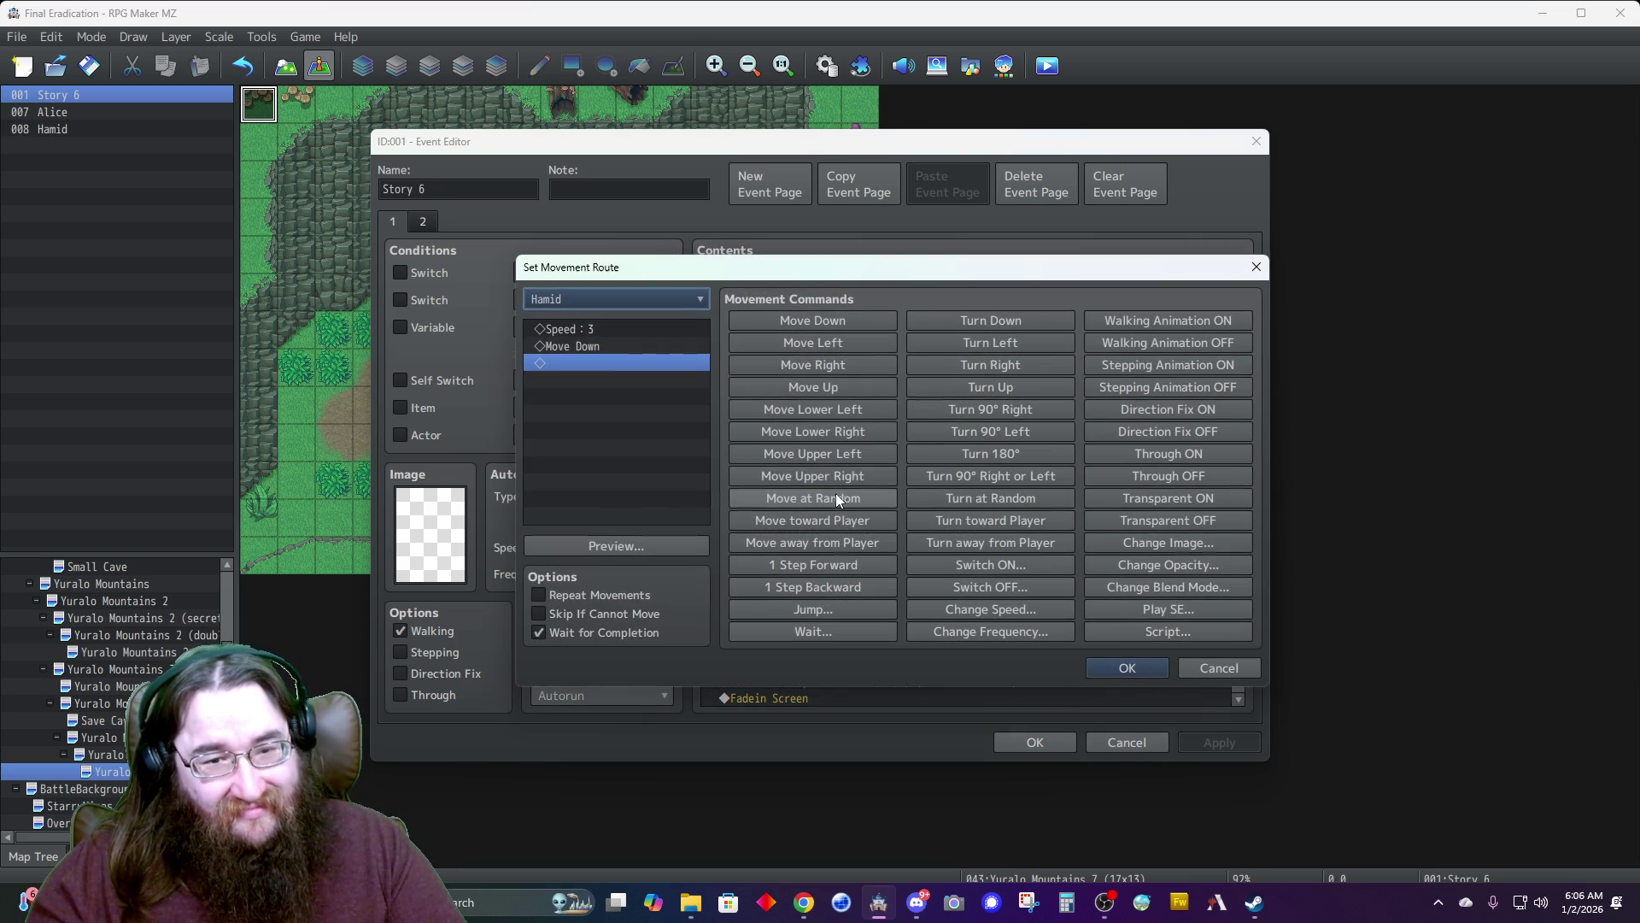
pyautogui.click(582, 349)
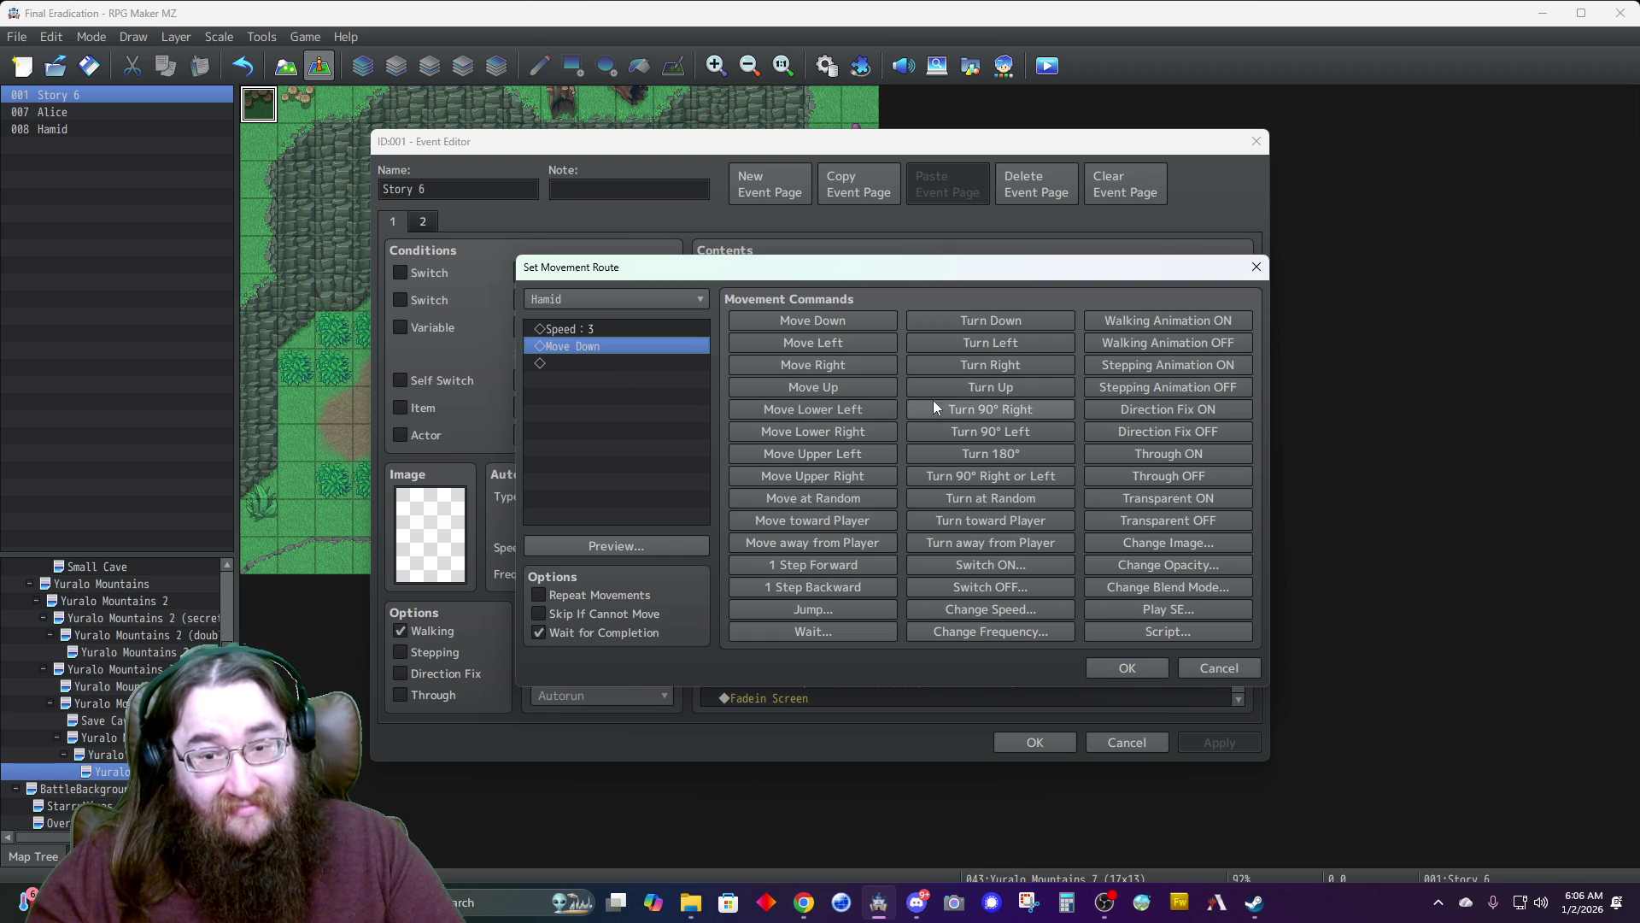
pyautogui.click(831, 366)
# Append Change Speed 4: Normal to the end of Hamid's route and keep it.
pyautogui.click(608, 382)
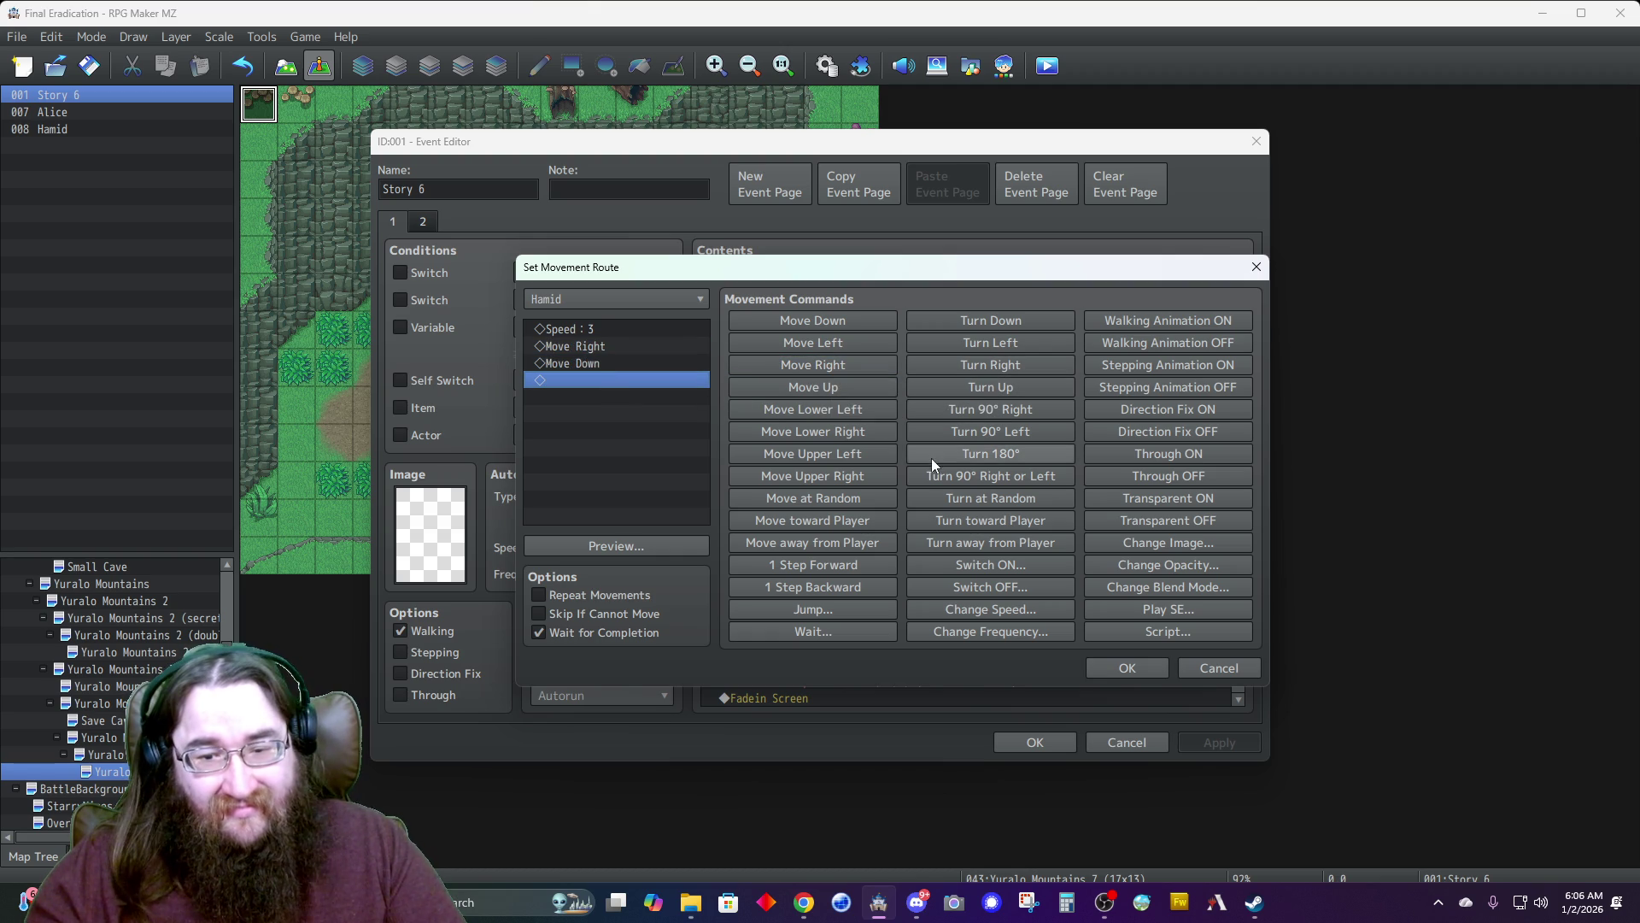
pyautogui.click(956, 611)
pyautogui.click(847, 507)
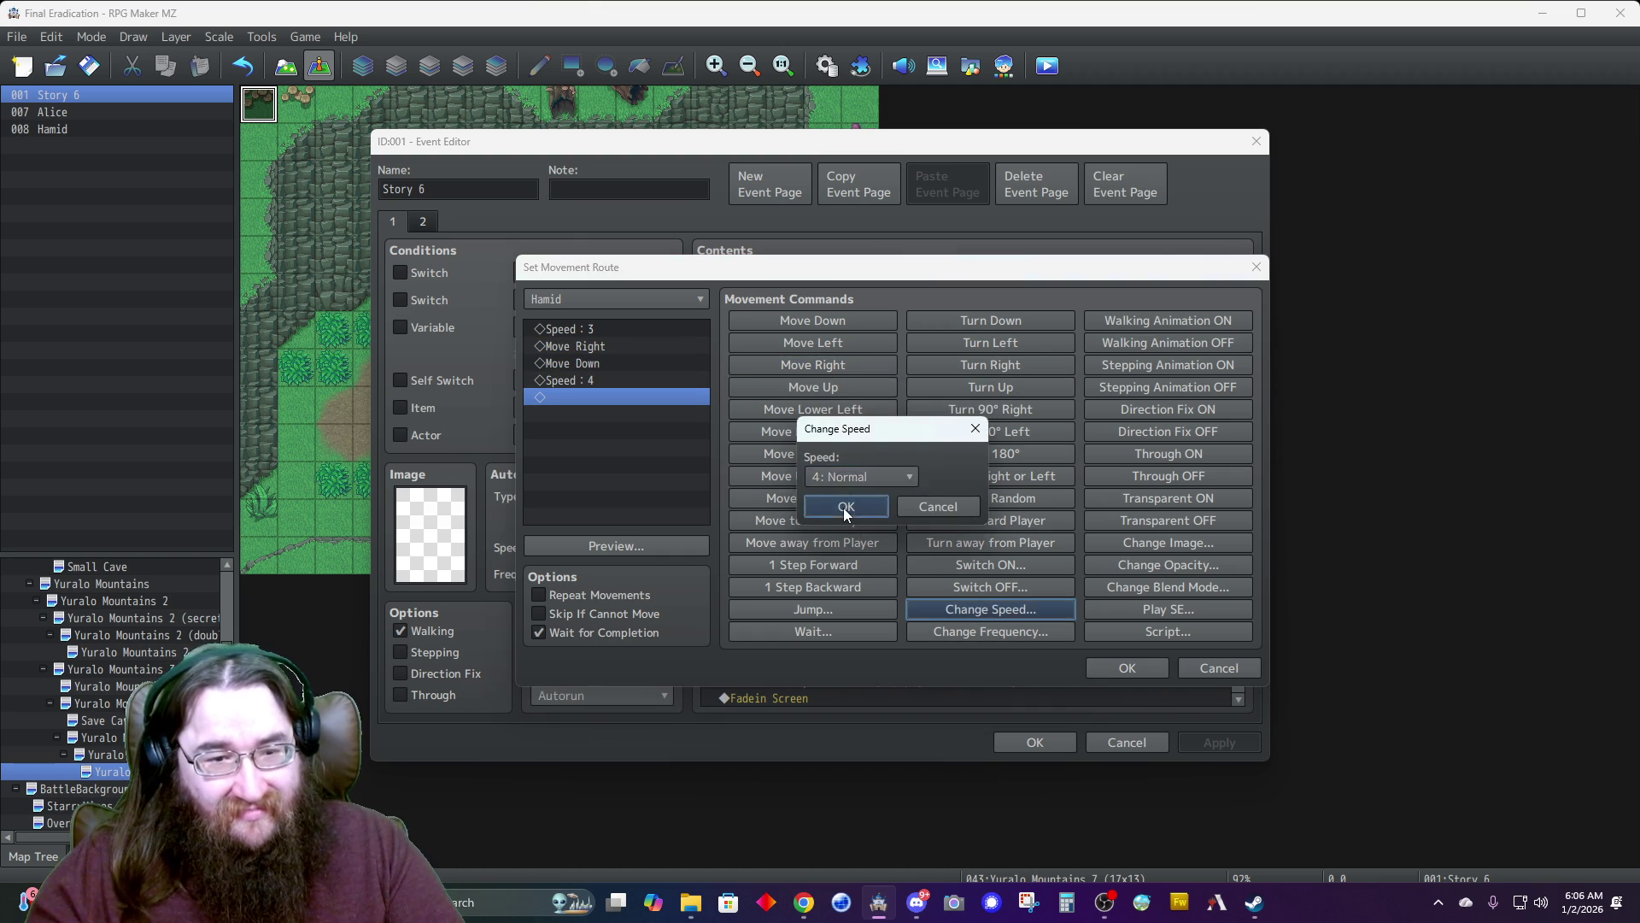
pyautogui.click(1111, 669)
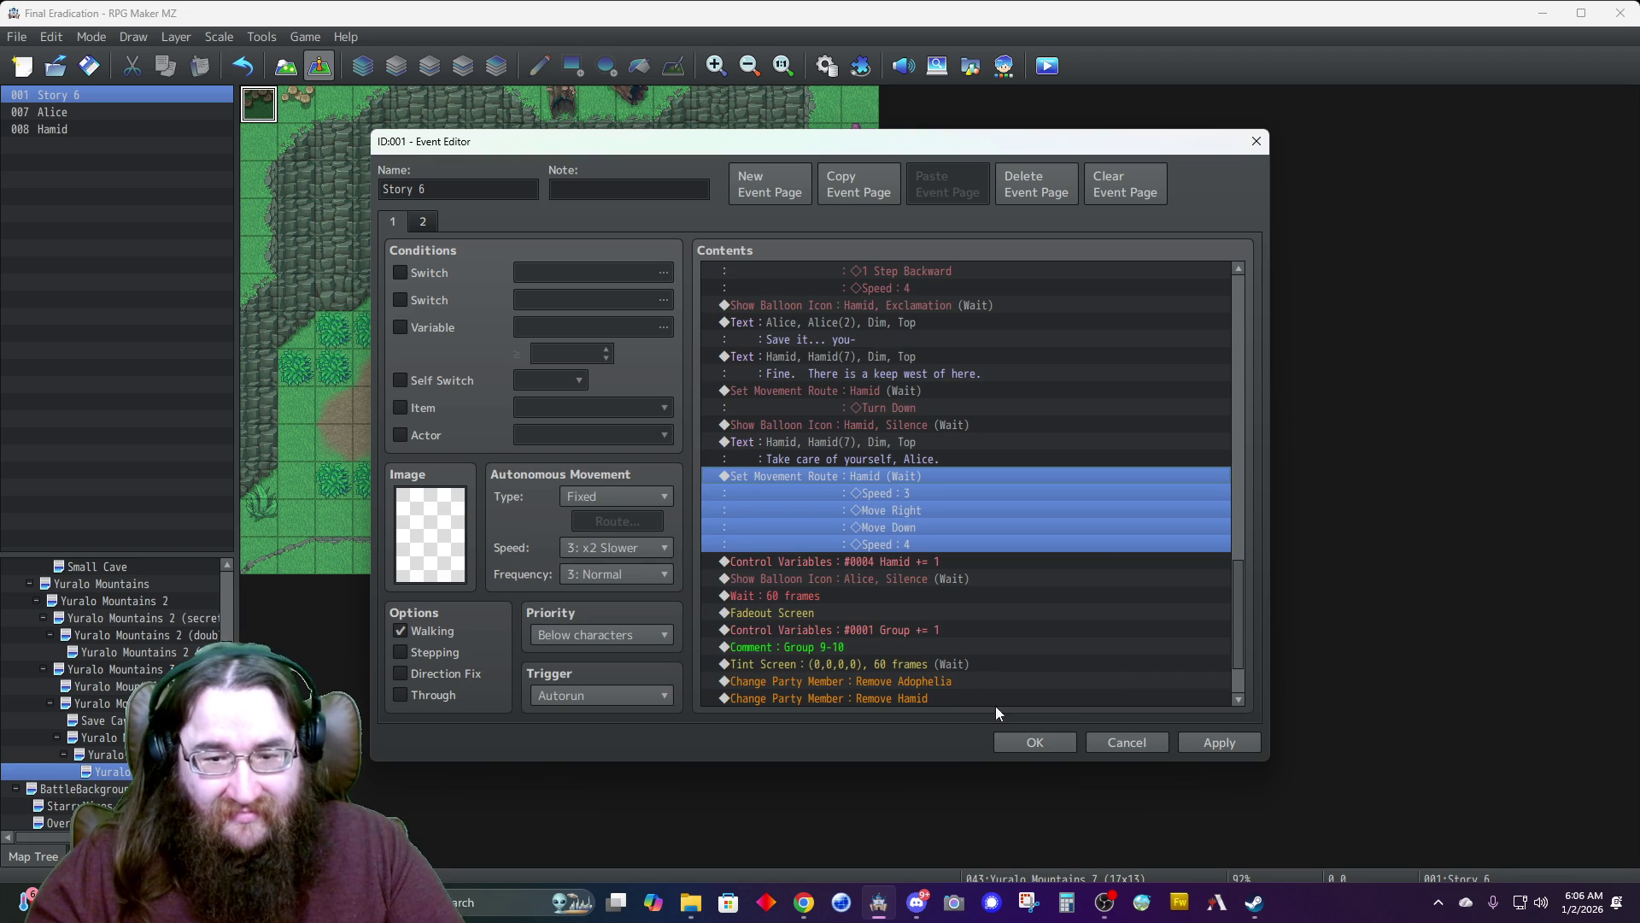
# Insert Through OFF before Speed 4 in Alice's attack movement route.
pyautogui.scroll(5, 917, 612)
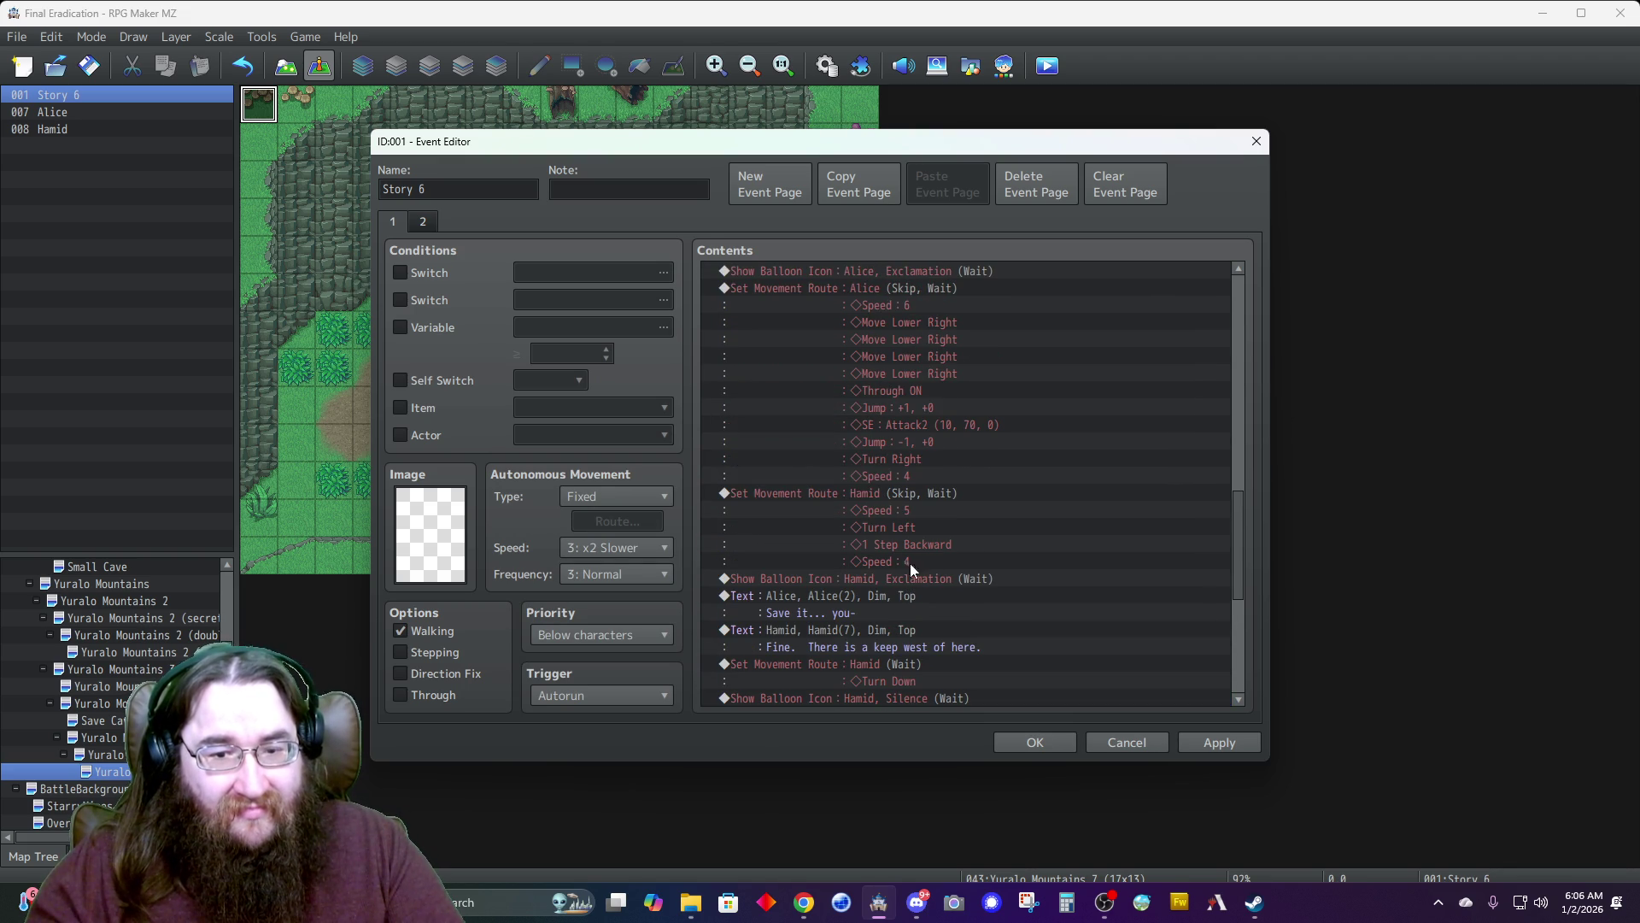
pyautogui.click(844, 289)
pyautogui.rightClick(844, 289)
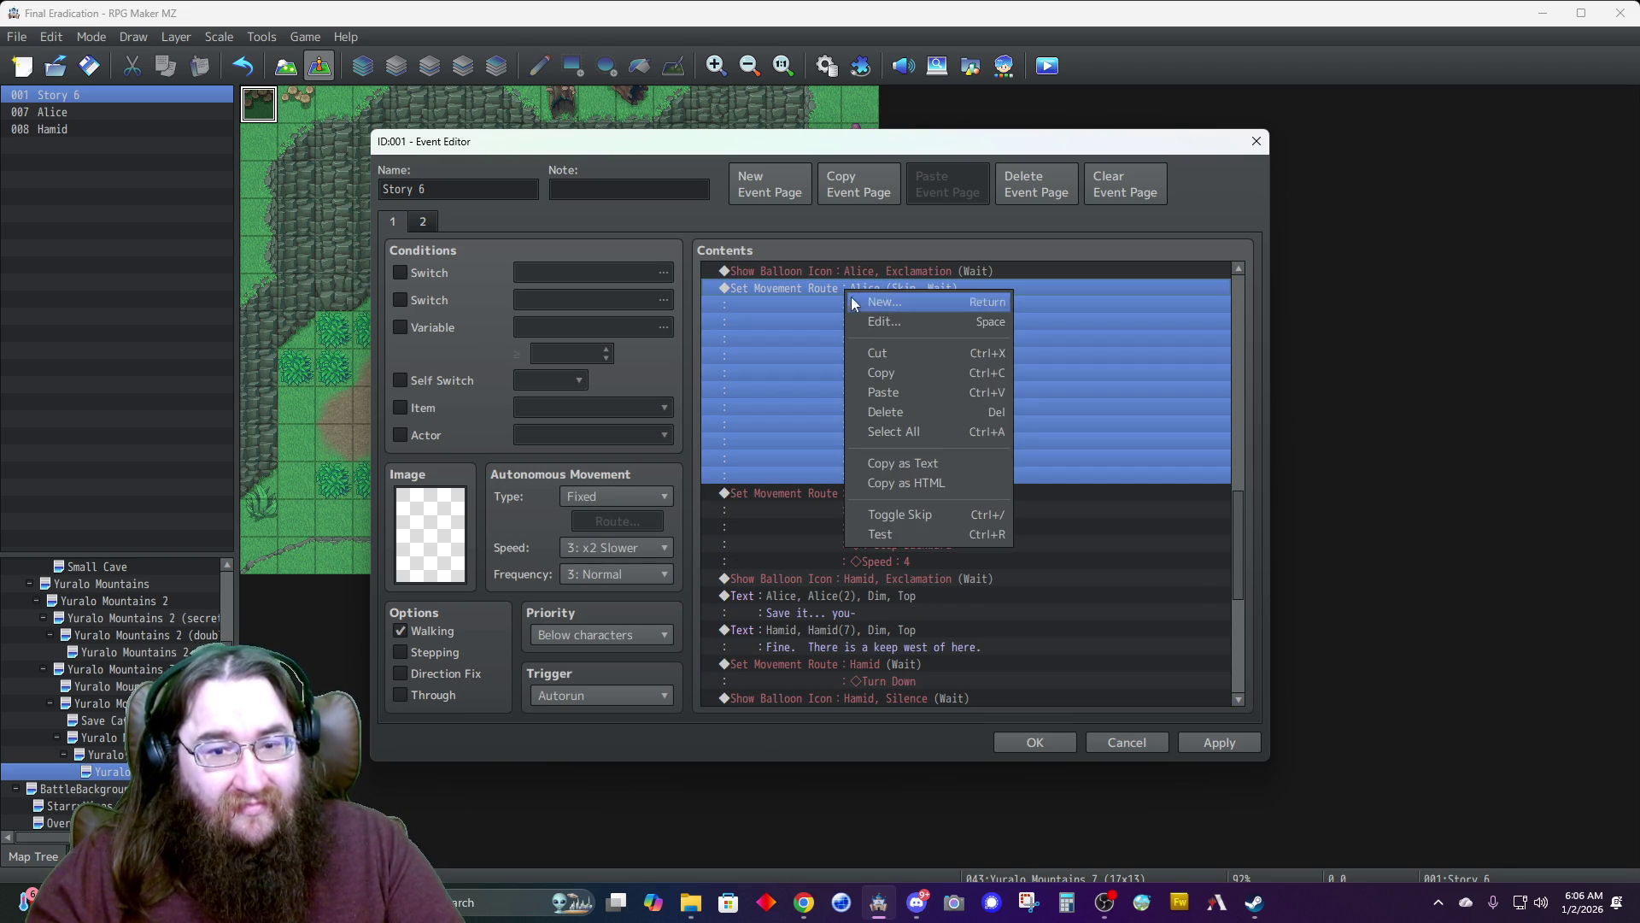
pyautogui.click(870, 319)
pyautogui.click(577, 499)
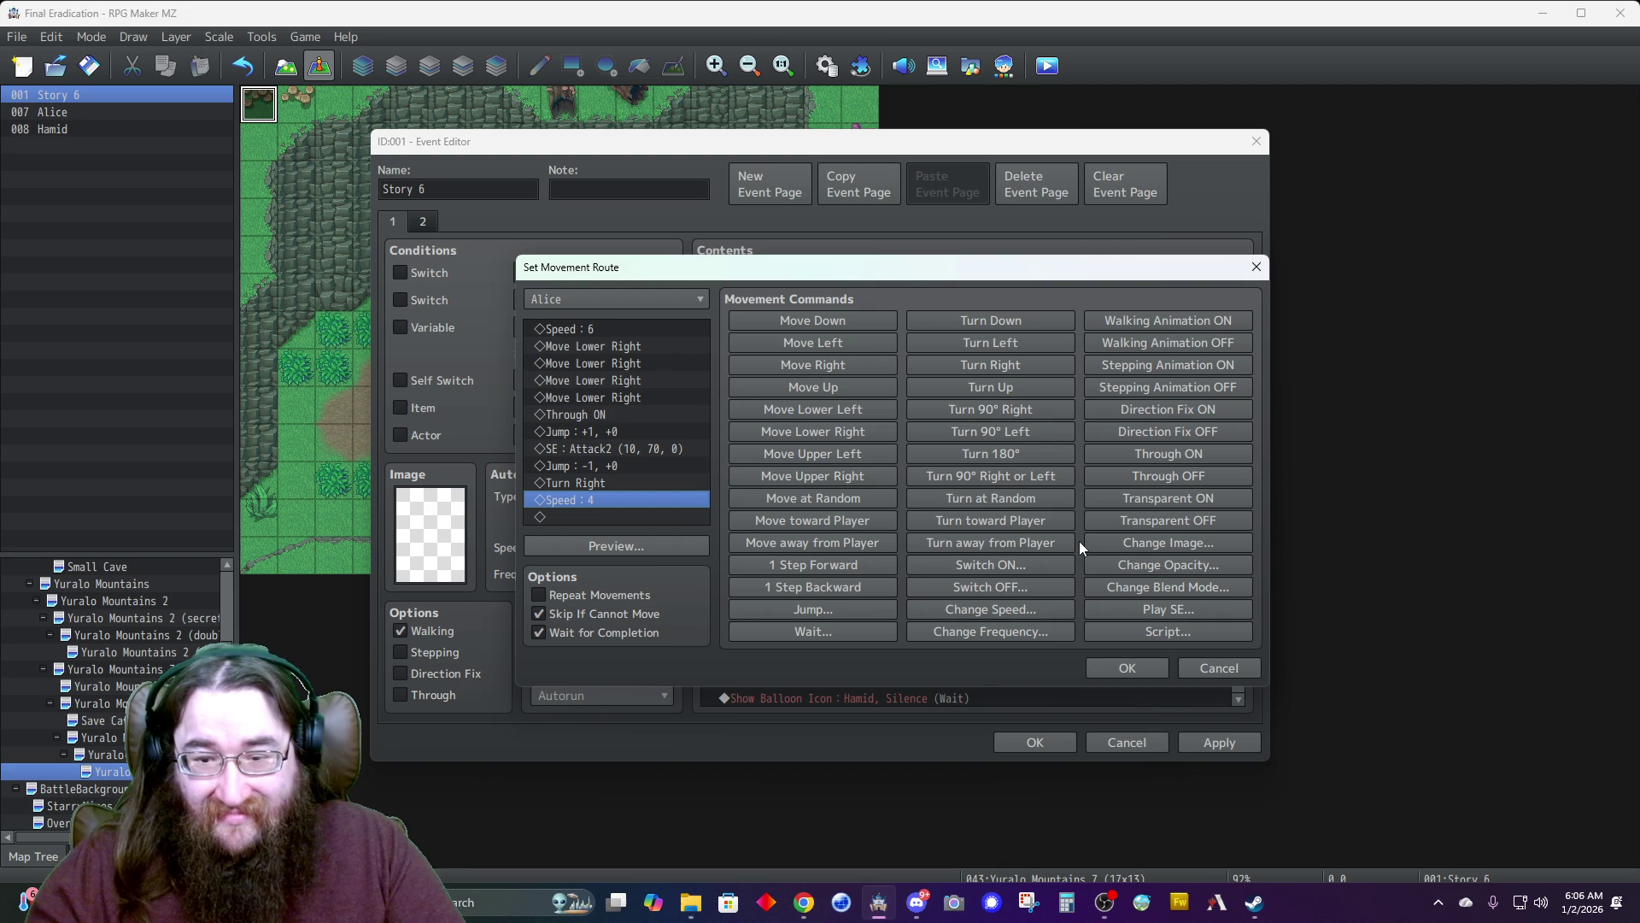
pyautogui.click(1147, 476)
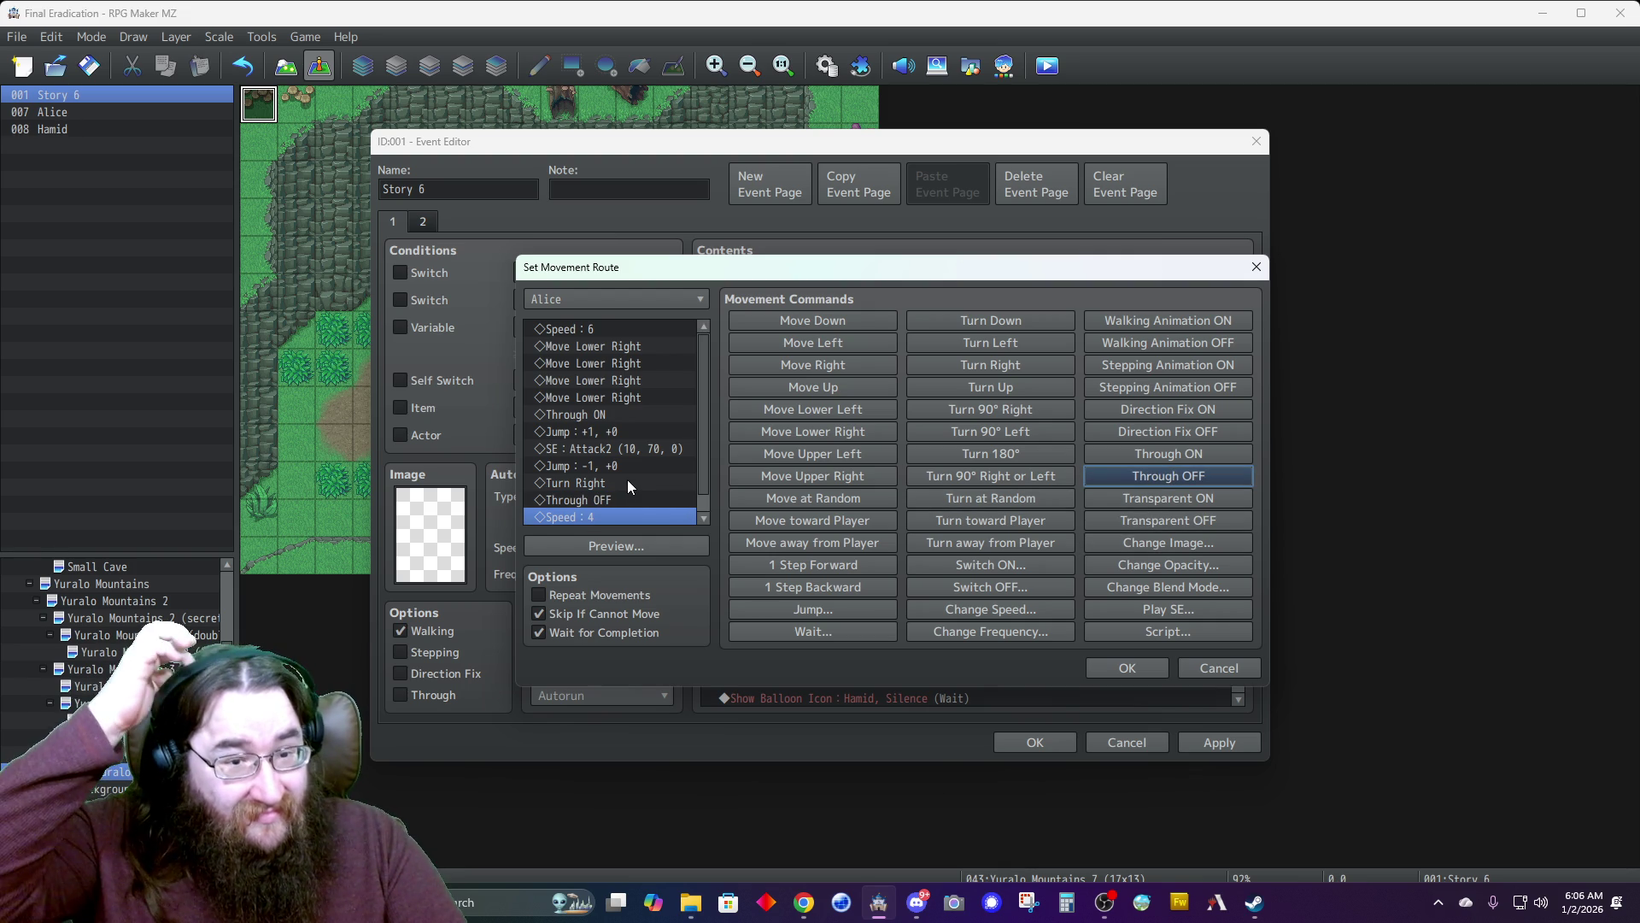
pyautogui.scroll(-1, 633, 479)
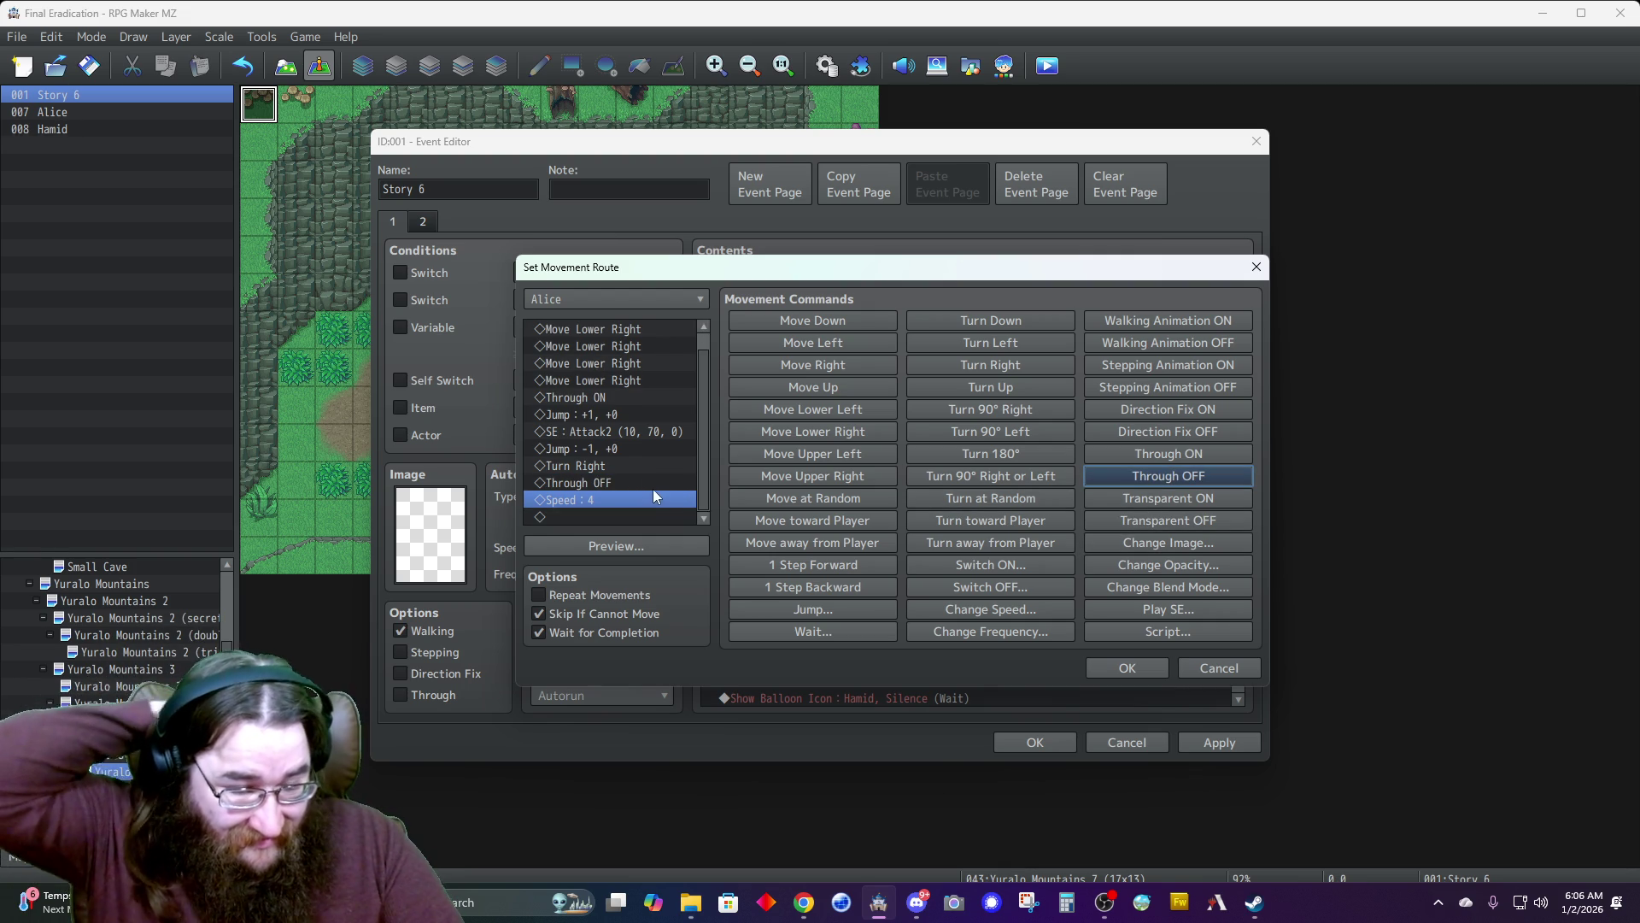
# Confirm Alice's route, review the Story 6 command list, and close the Event Editor with OK.
pyautogui.click(1103, 668)
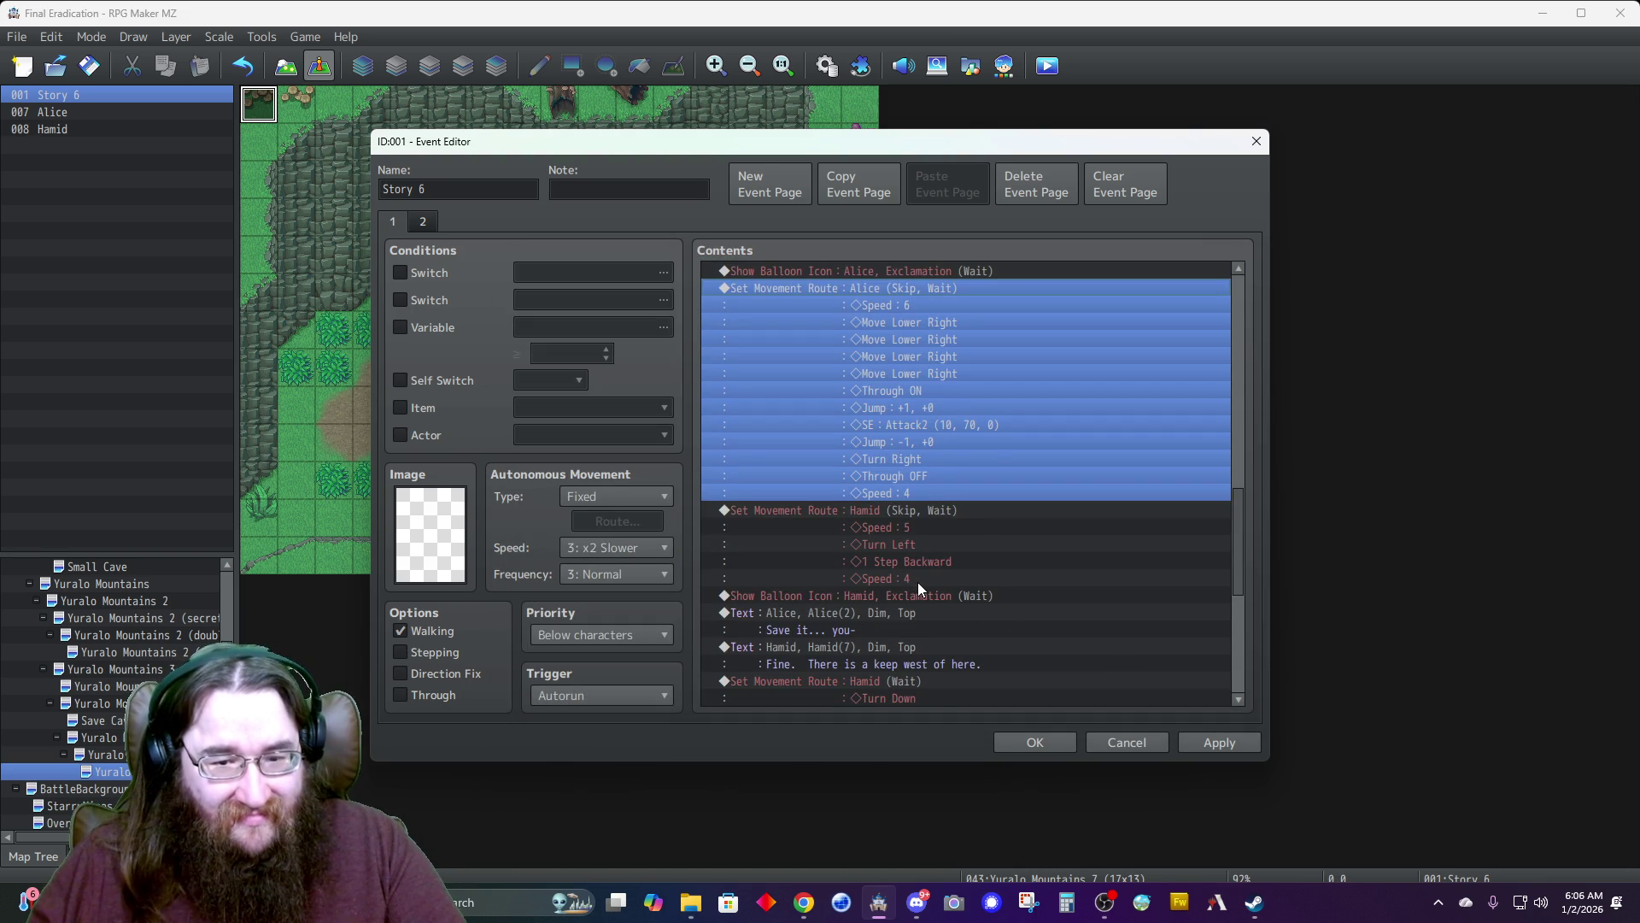
pyautogui.scroll(2, 918, 581)
pyautogui.scroll(-3, 918, 582)
pyautogui.scroll(3, 917, 582)
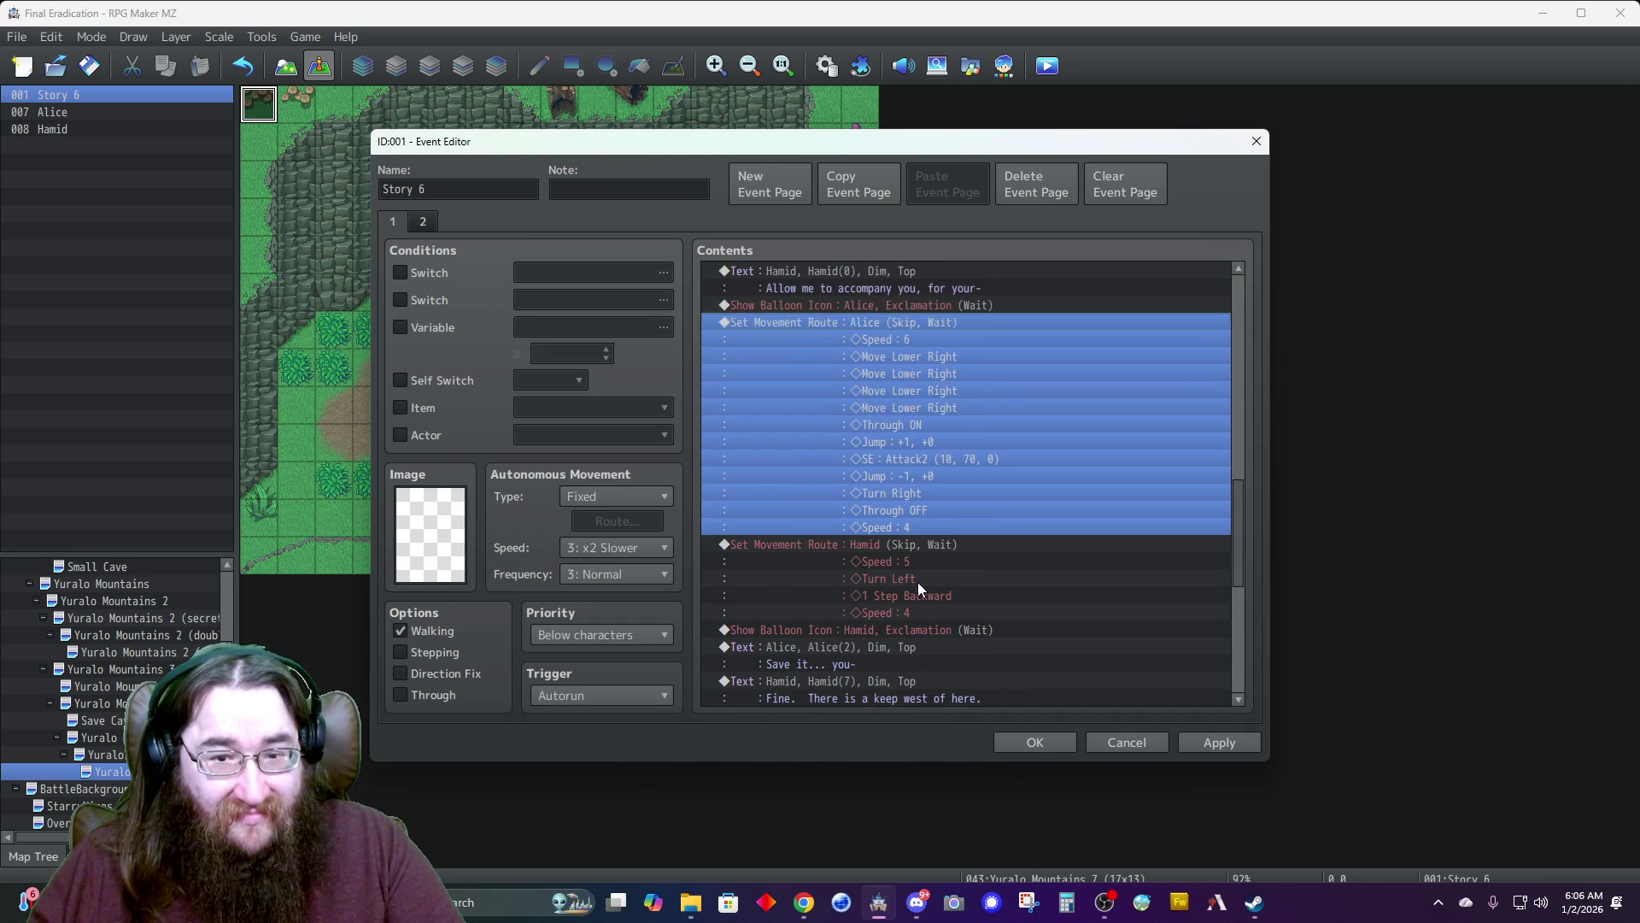
pyautogui.scroll(7, 917, 581)
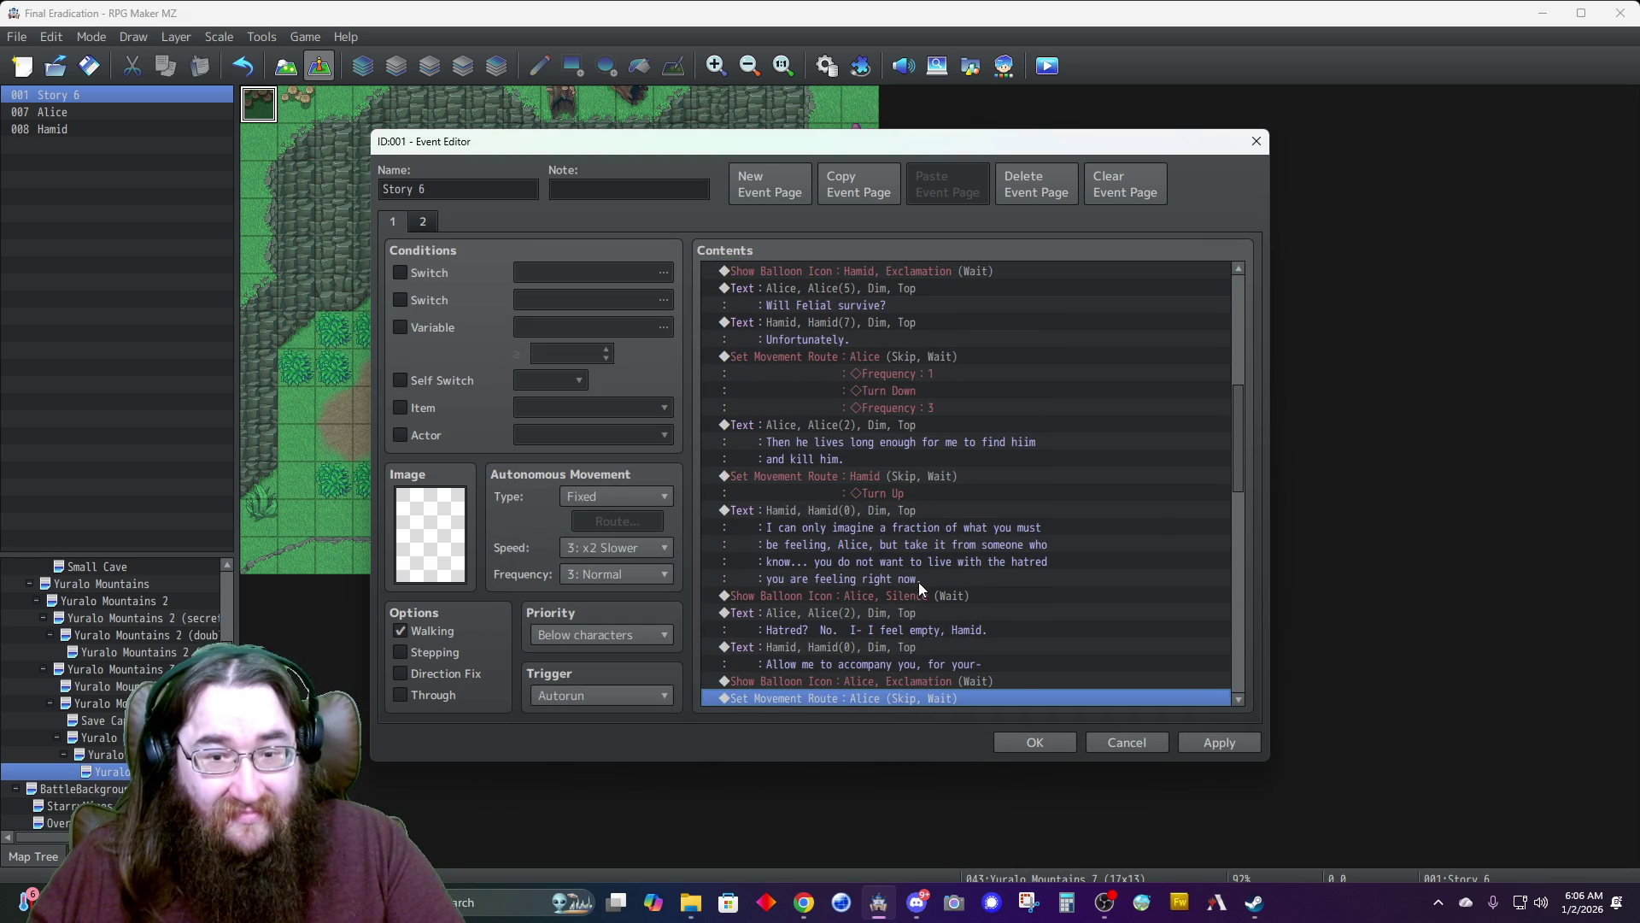
pyautogui.scroll(8, 919, 582)
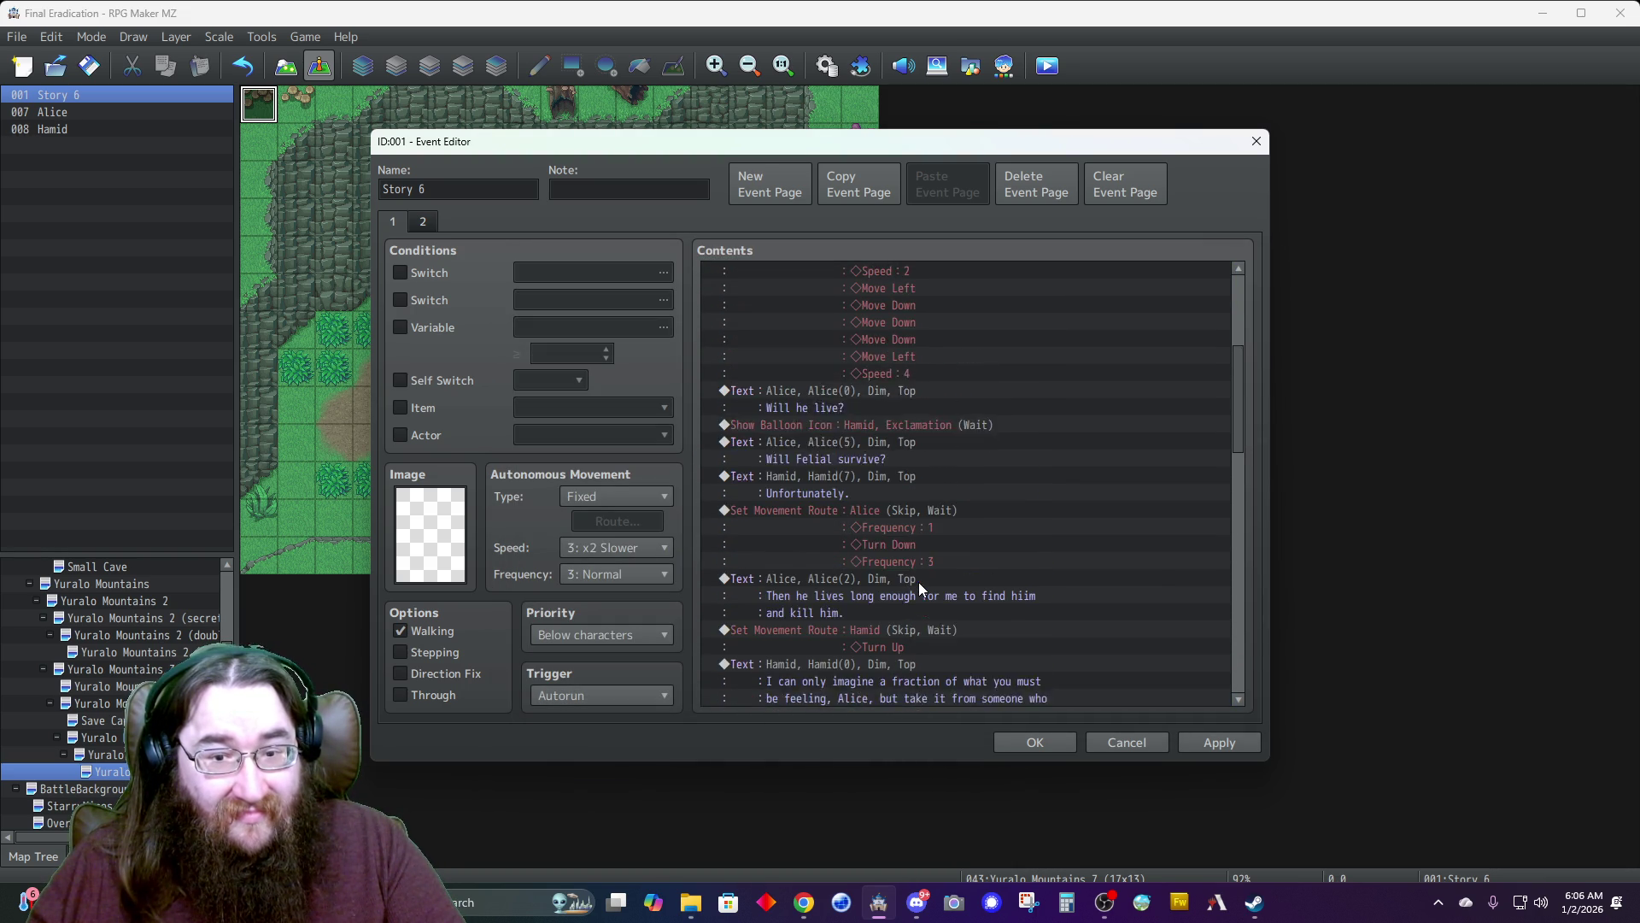
pyautogui.scroll(1, 919, 582)
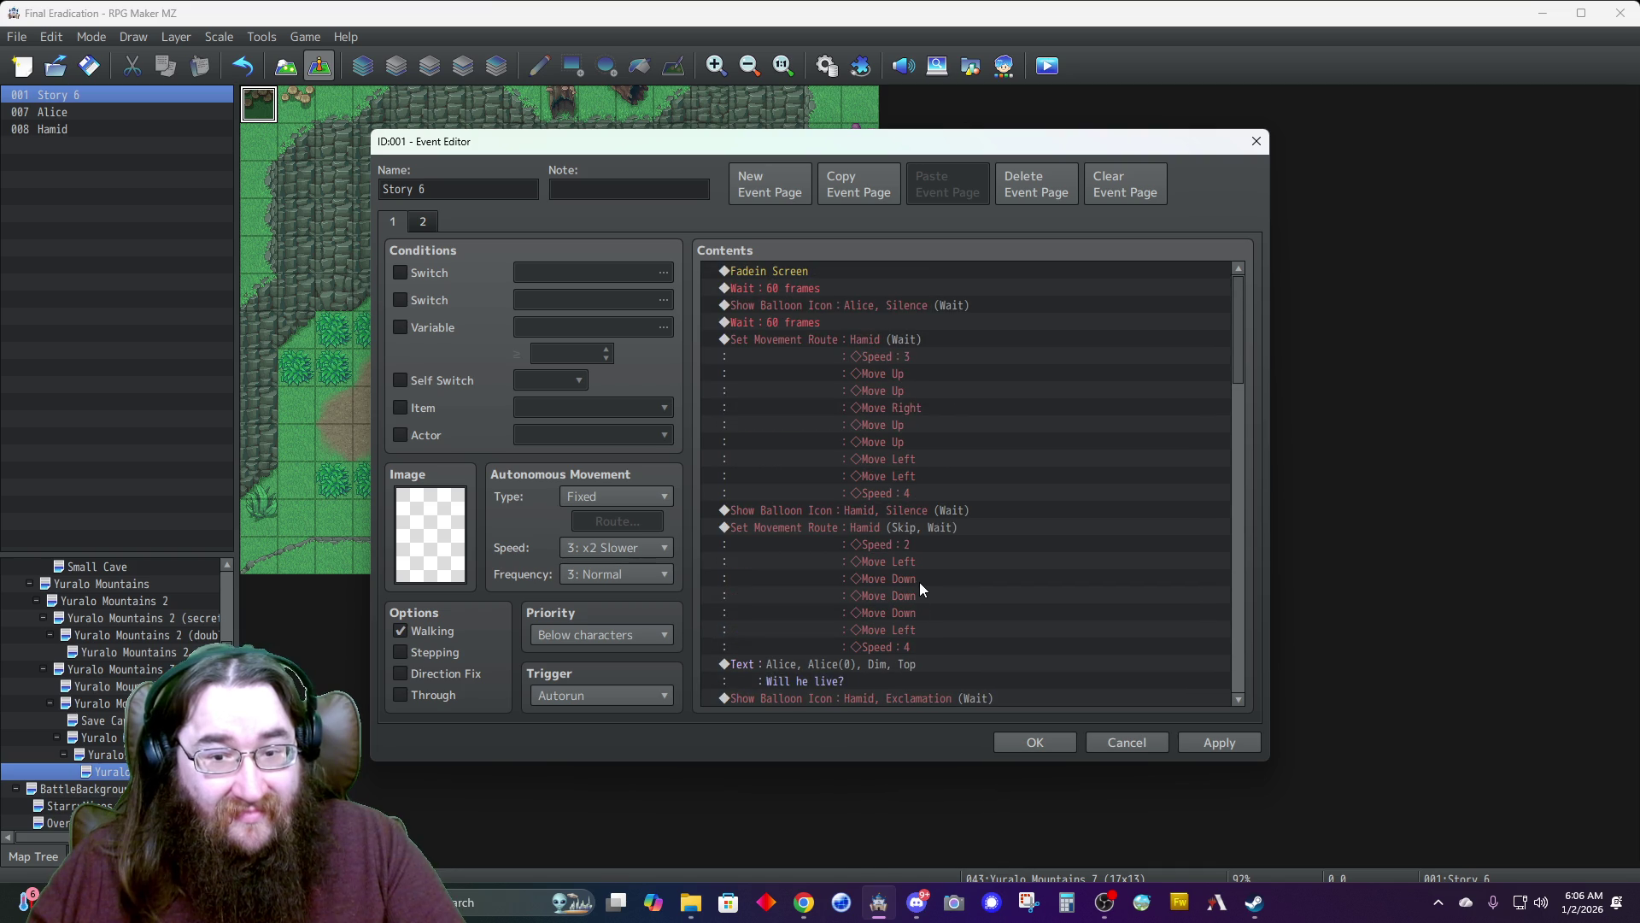
pyautogui.click(1029, 743)
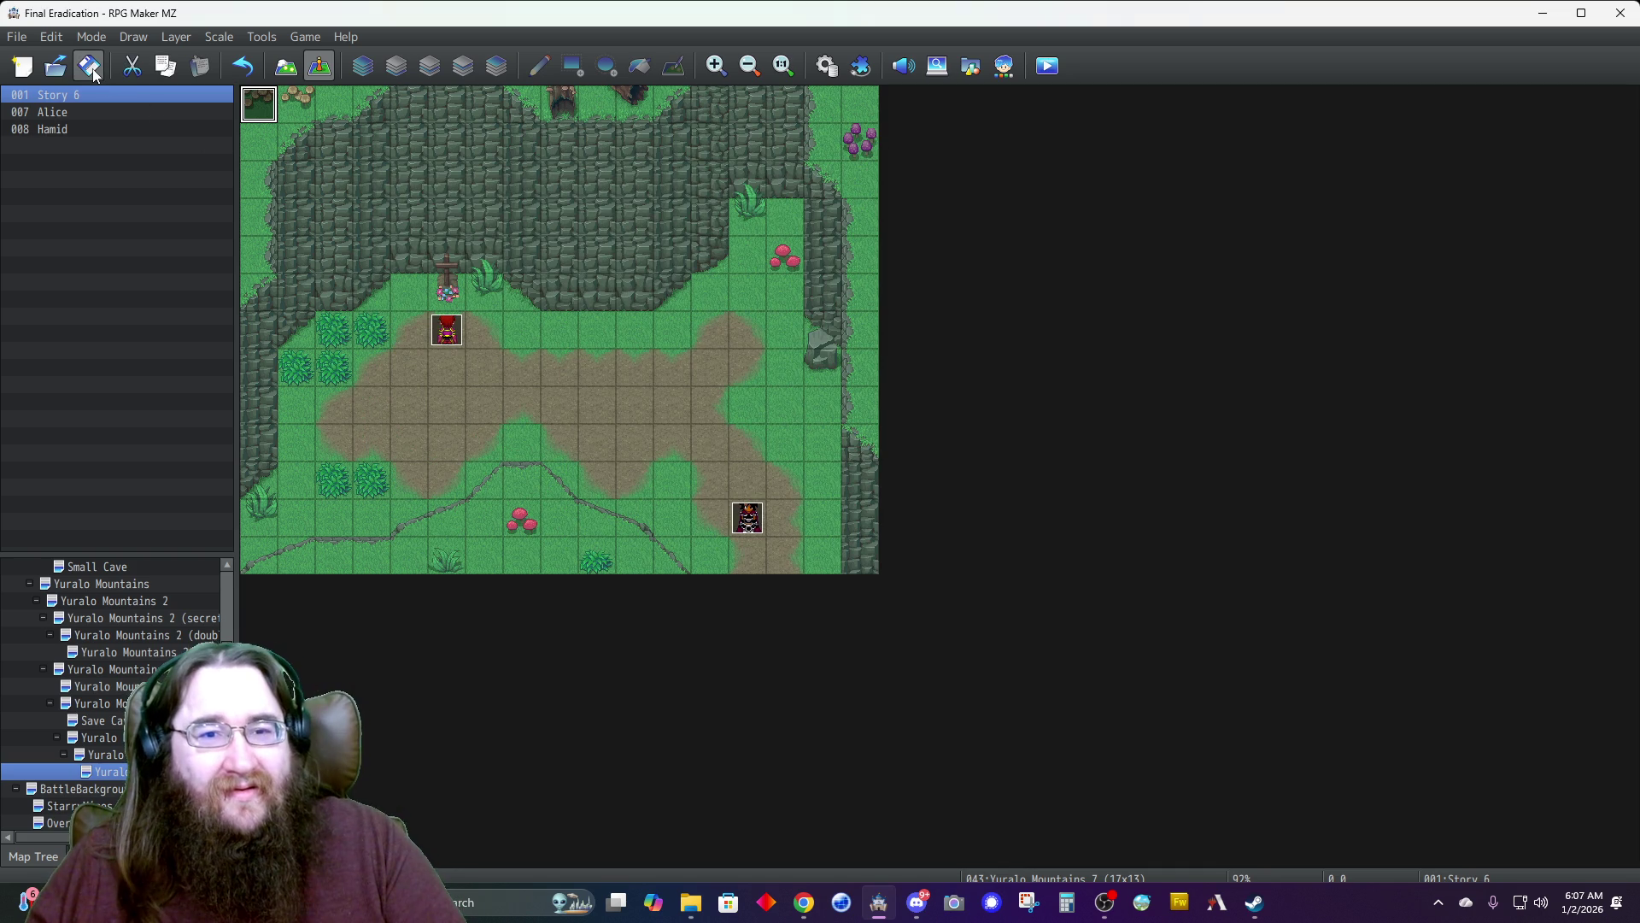
pyautogui.click(827, 69)
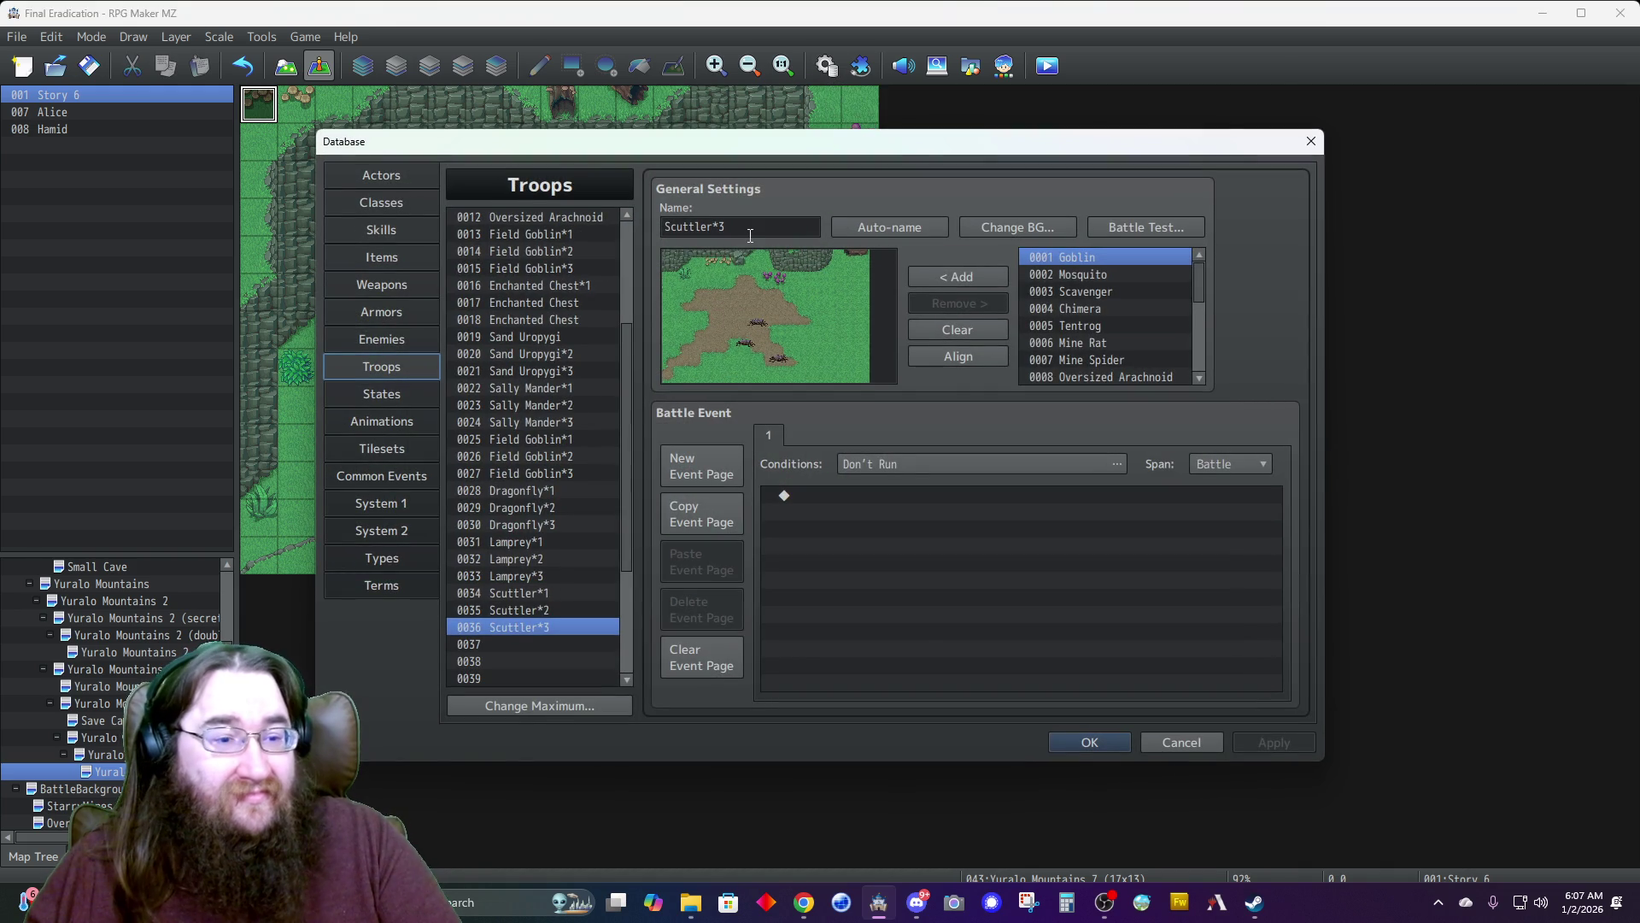
pyautogui.click(1069, 740)
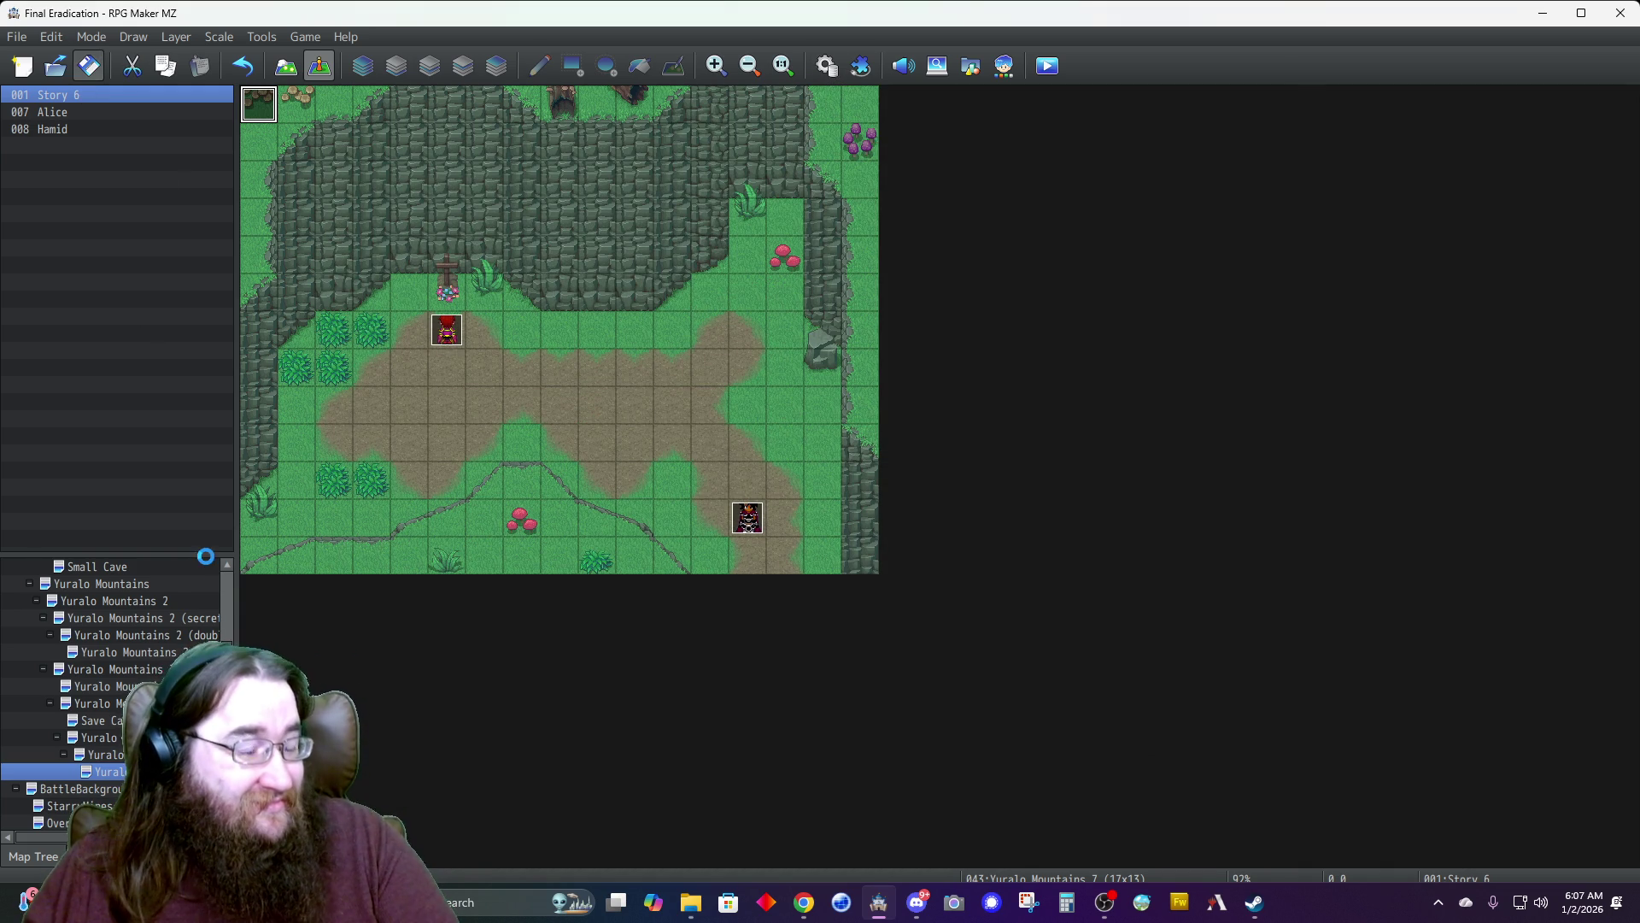
pyautogui.scroll(3, 104, 636)
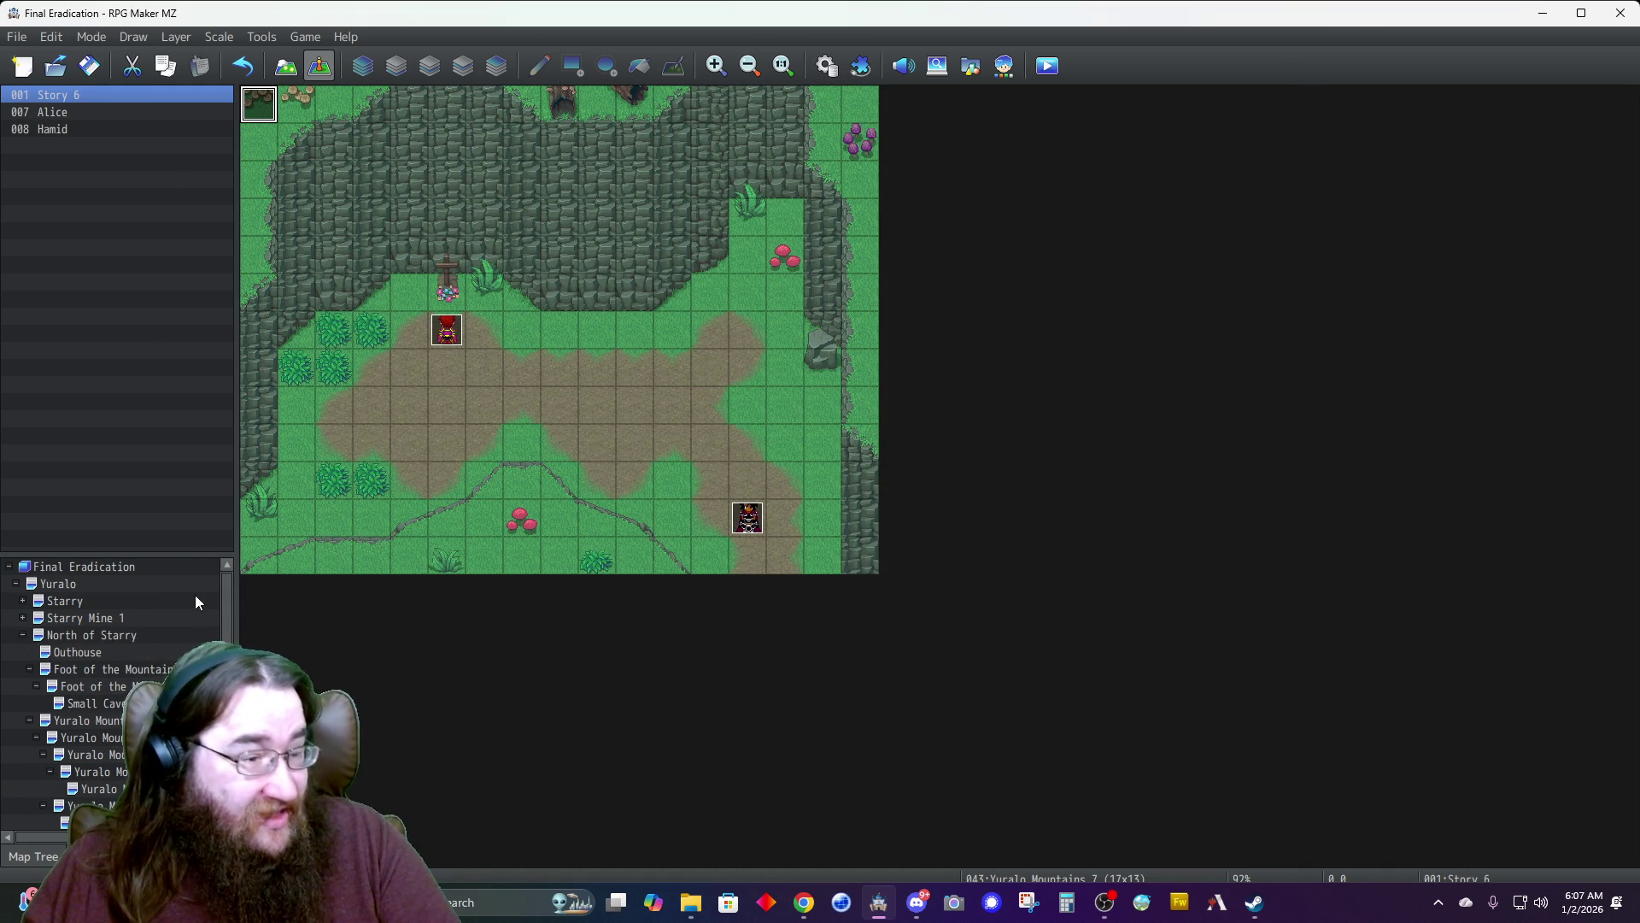
pyautogui.click(903, 66)
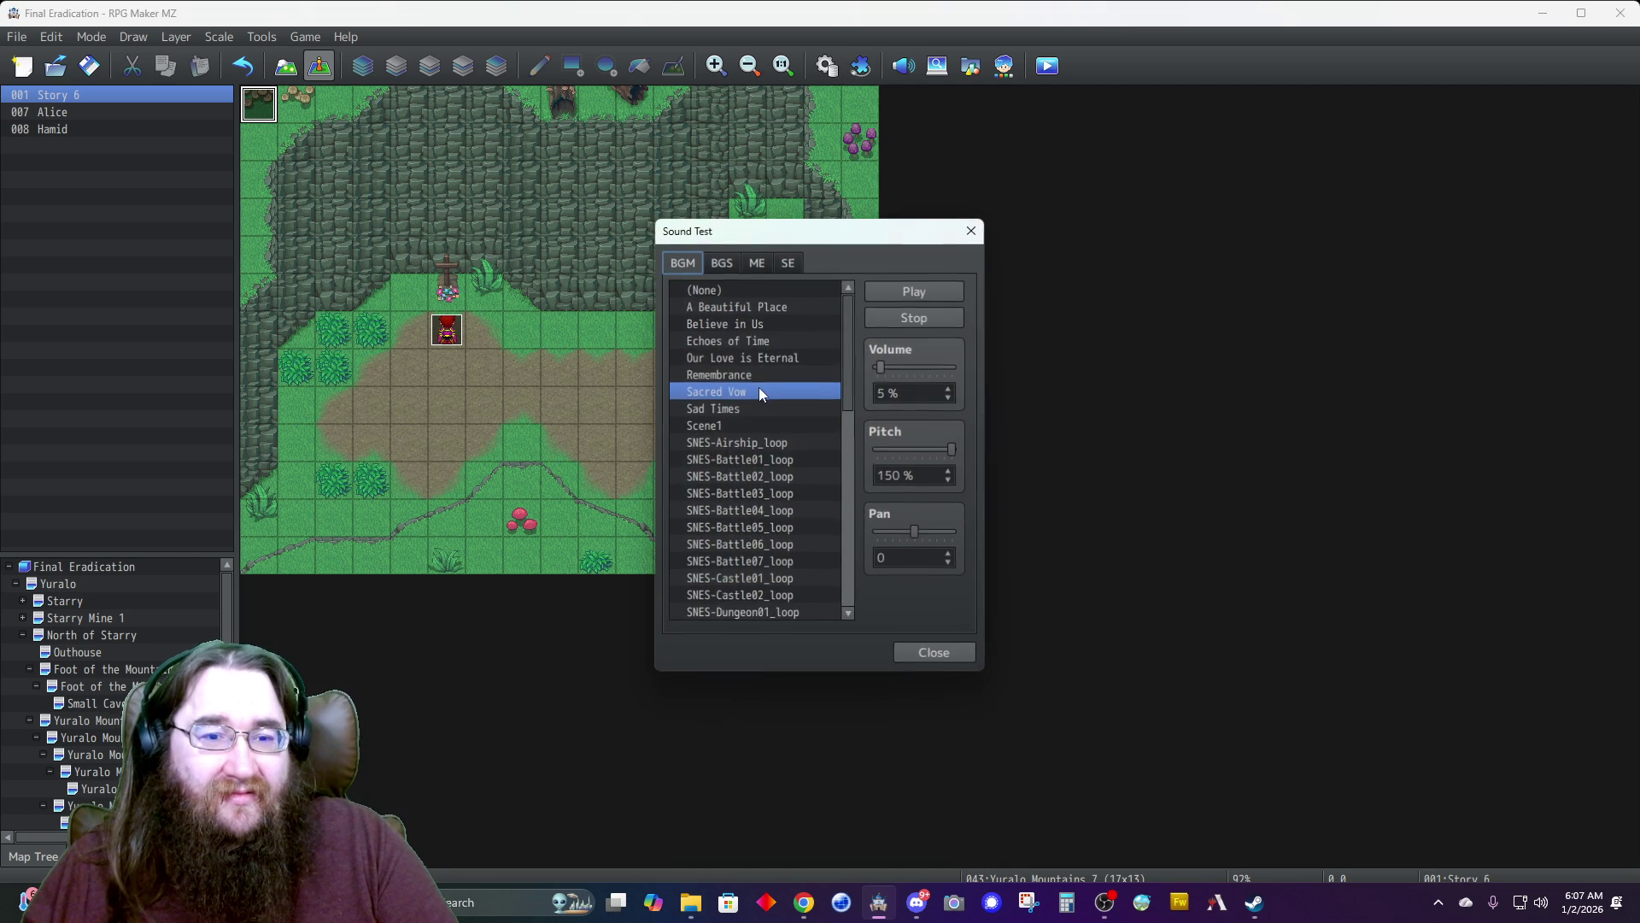
pyautogui.click(757, 389)
pyautogui.click(921, 295)
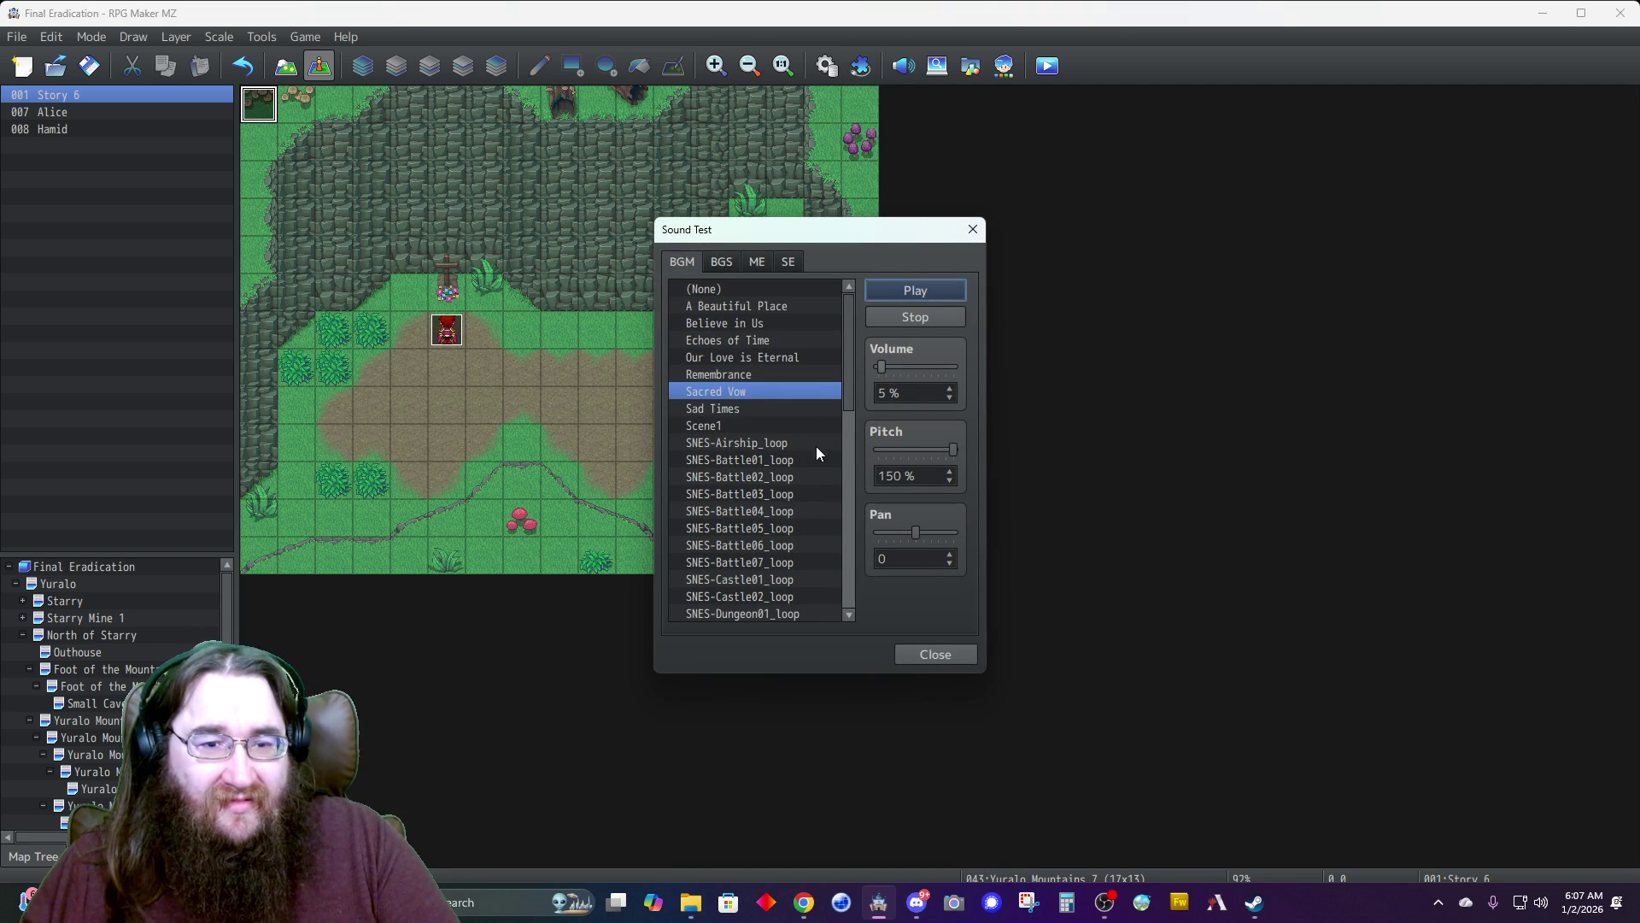
pyautogui.click(942, 651)
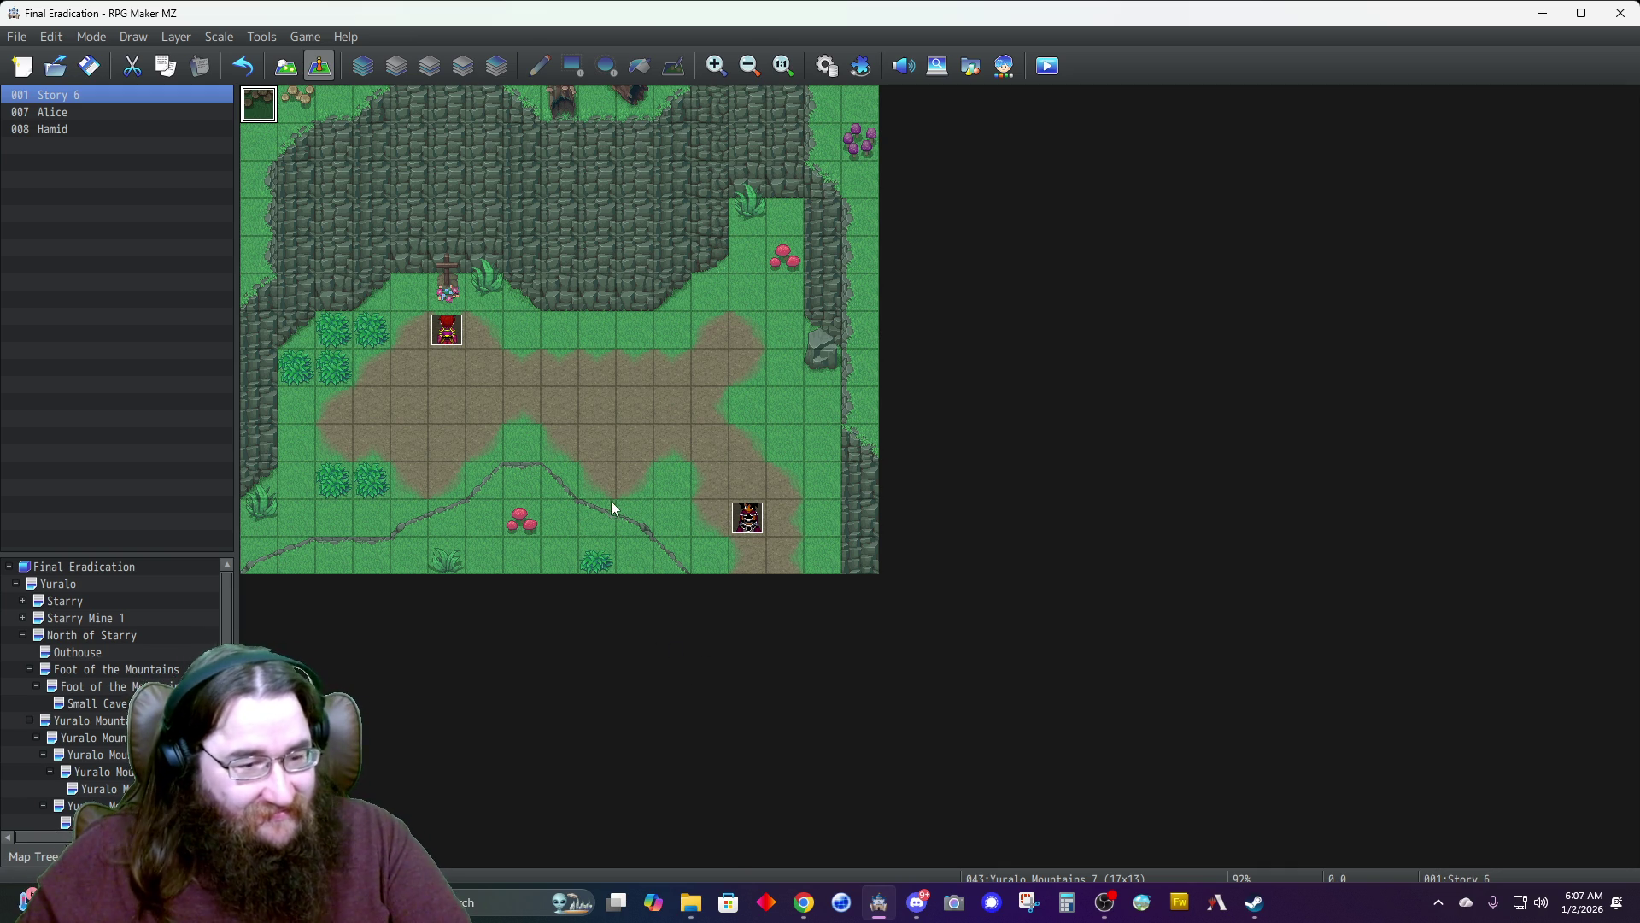
# Open the Yuralo world map and select the tower event on its northern coast.
pyautogui.click(60, 585)
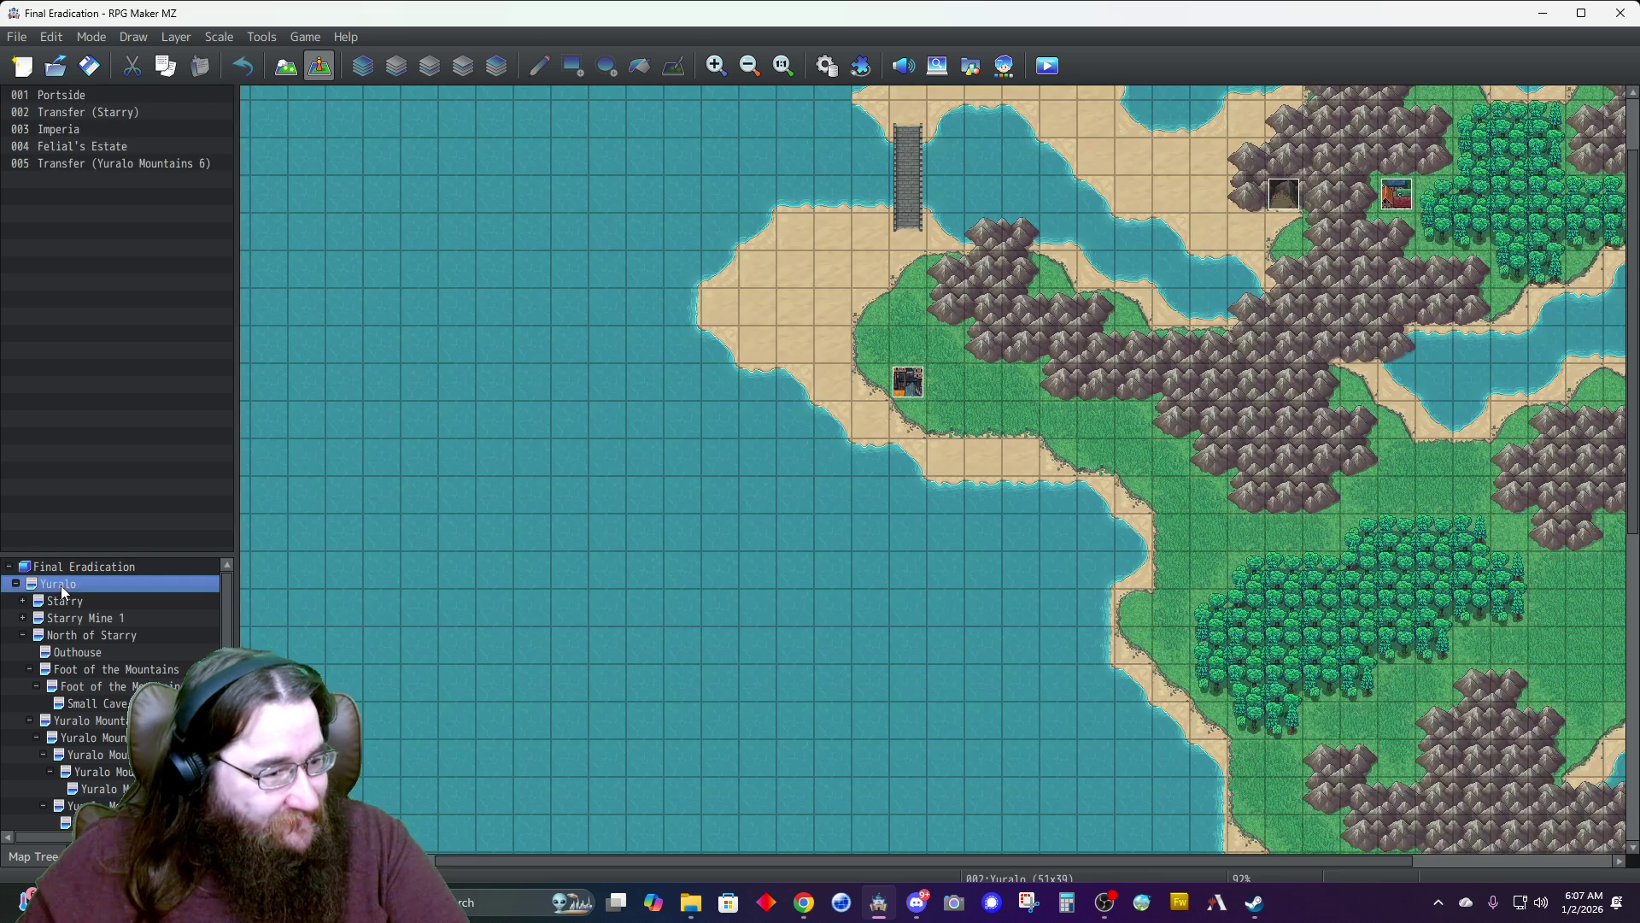
pyautogui.scroll(3, 714, 553)
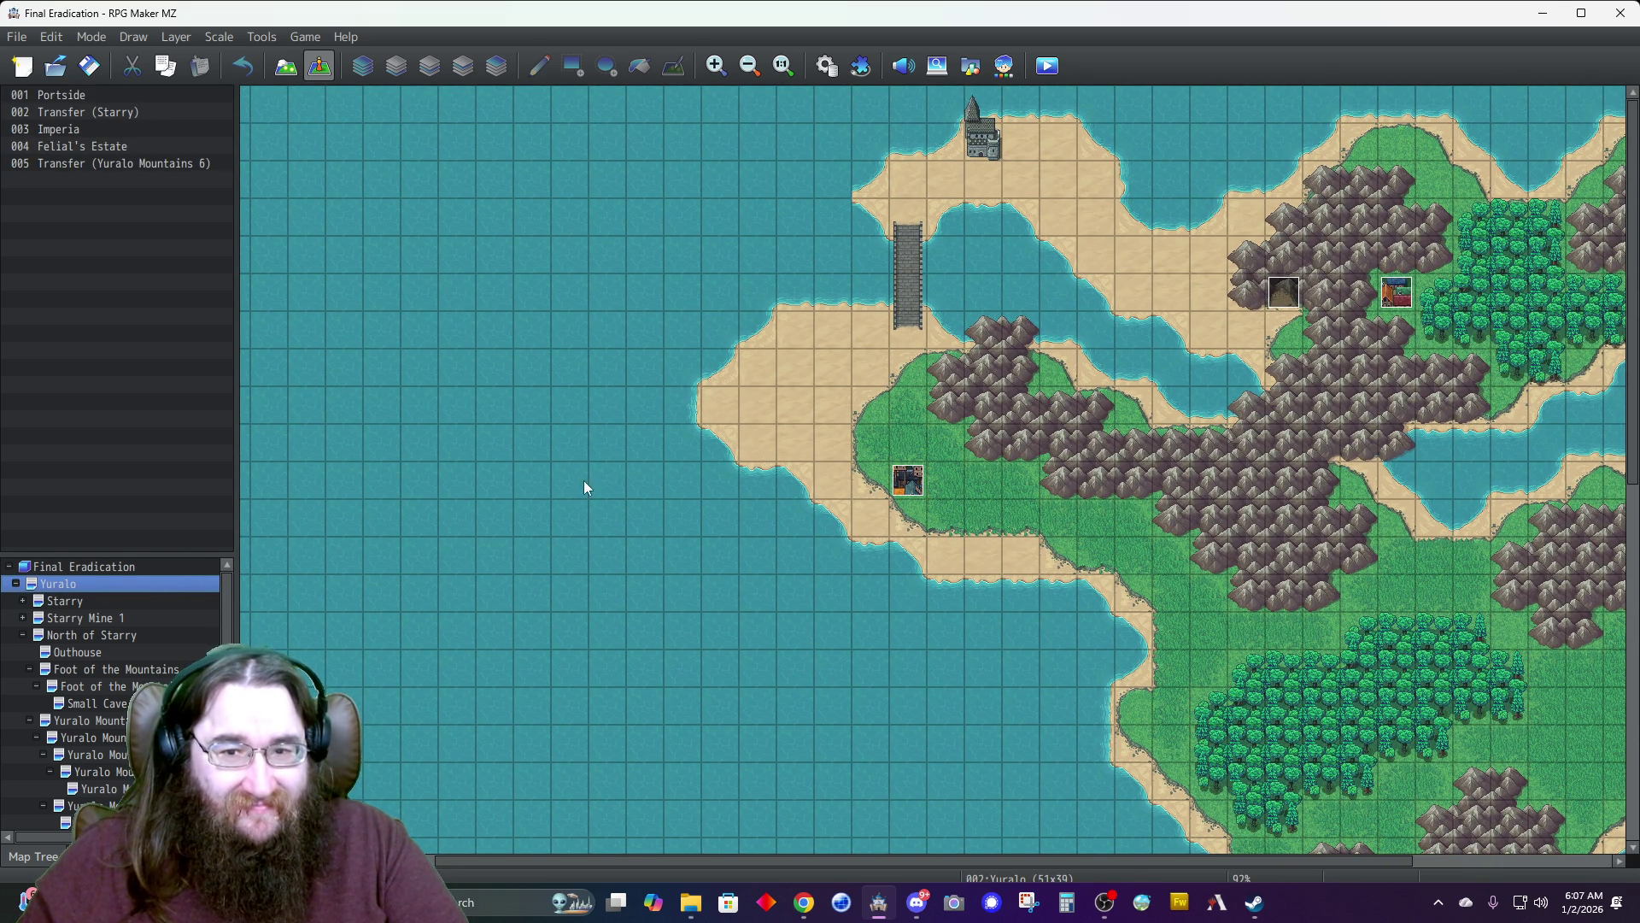
pyautogui.click(974, 151)
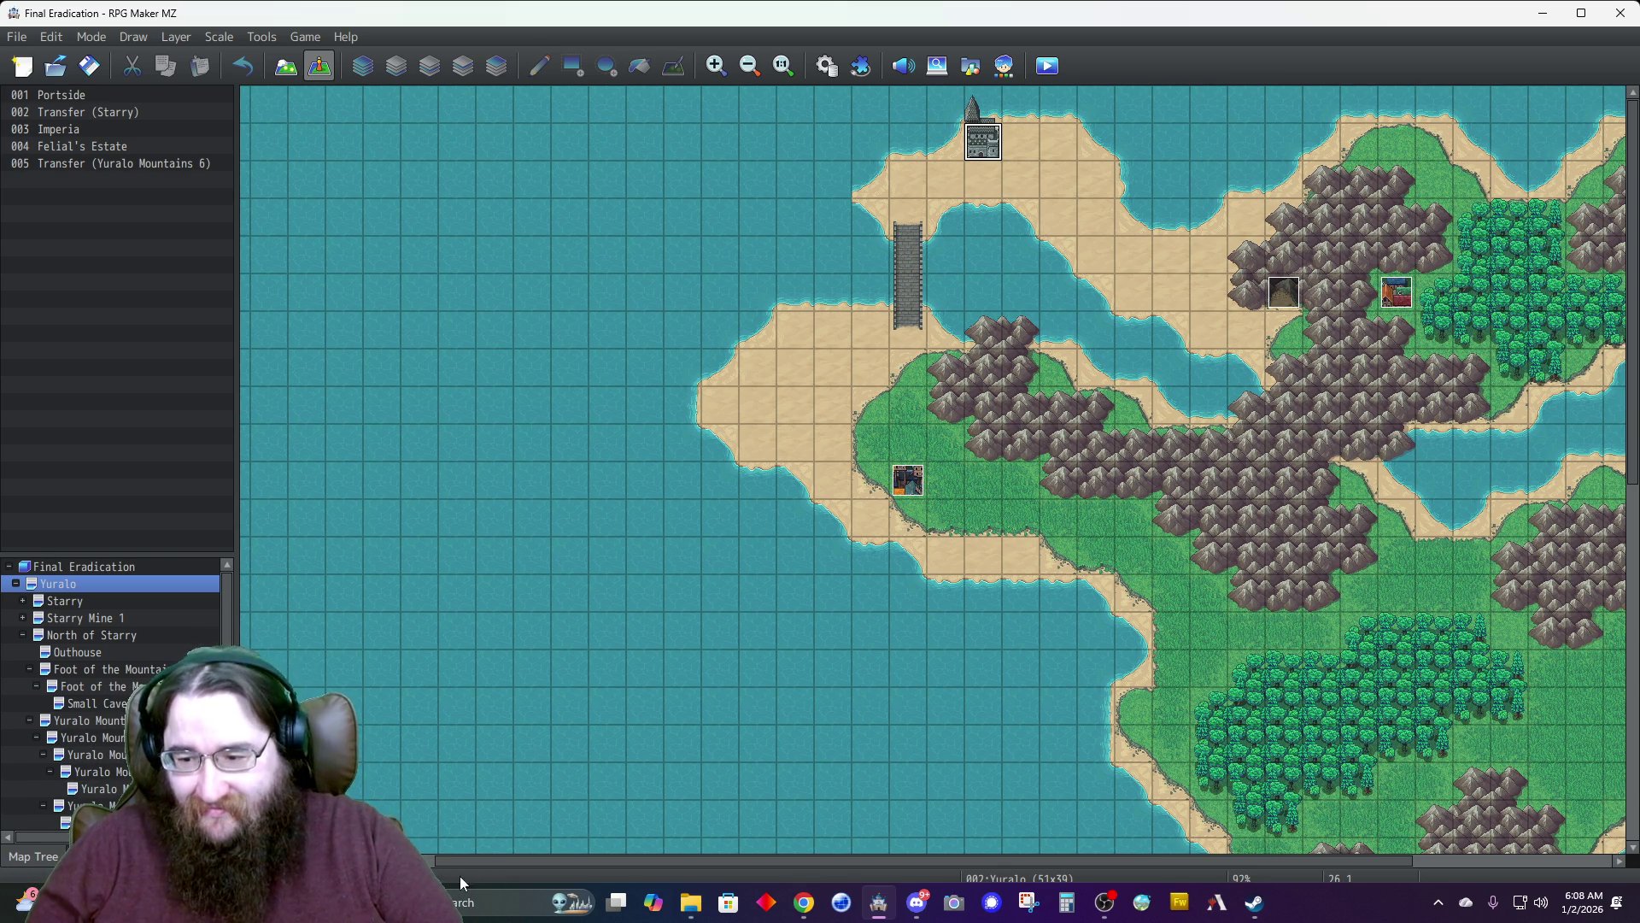
pyautogui.scroll(-4, 1284, 689)
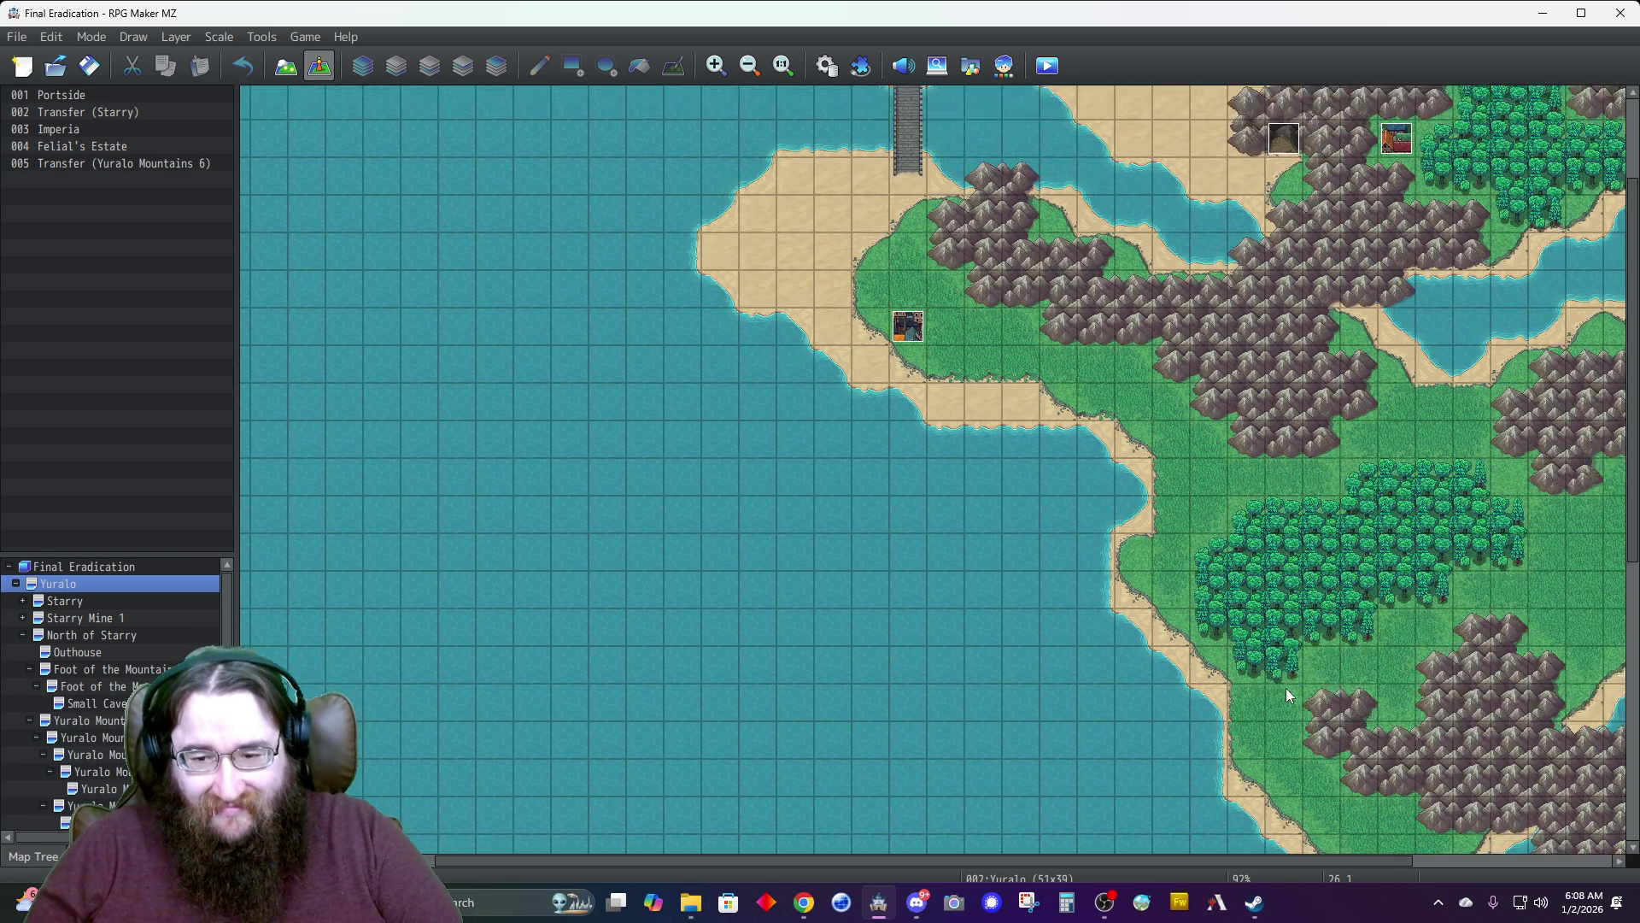
pyautogui.scroll(-7, 1285, 688)
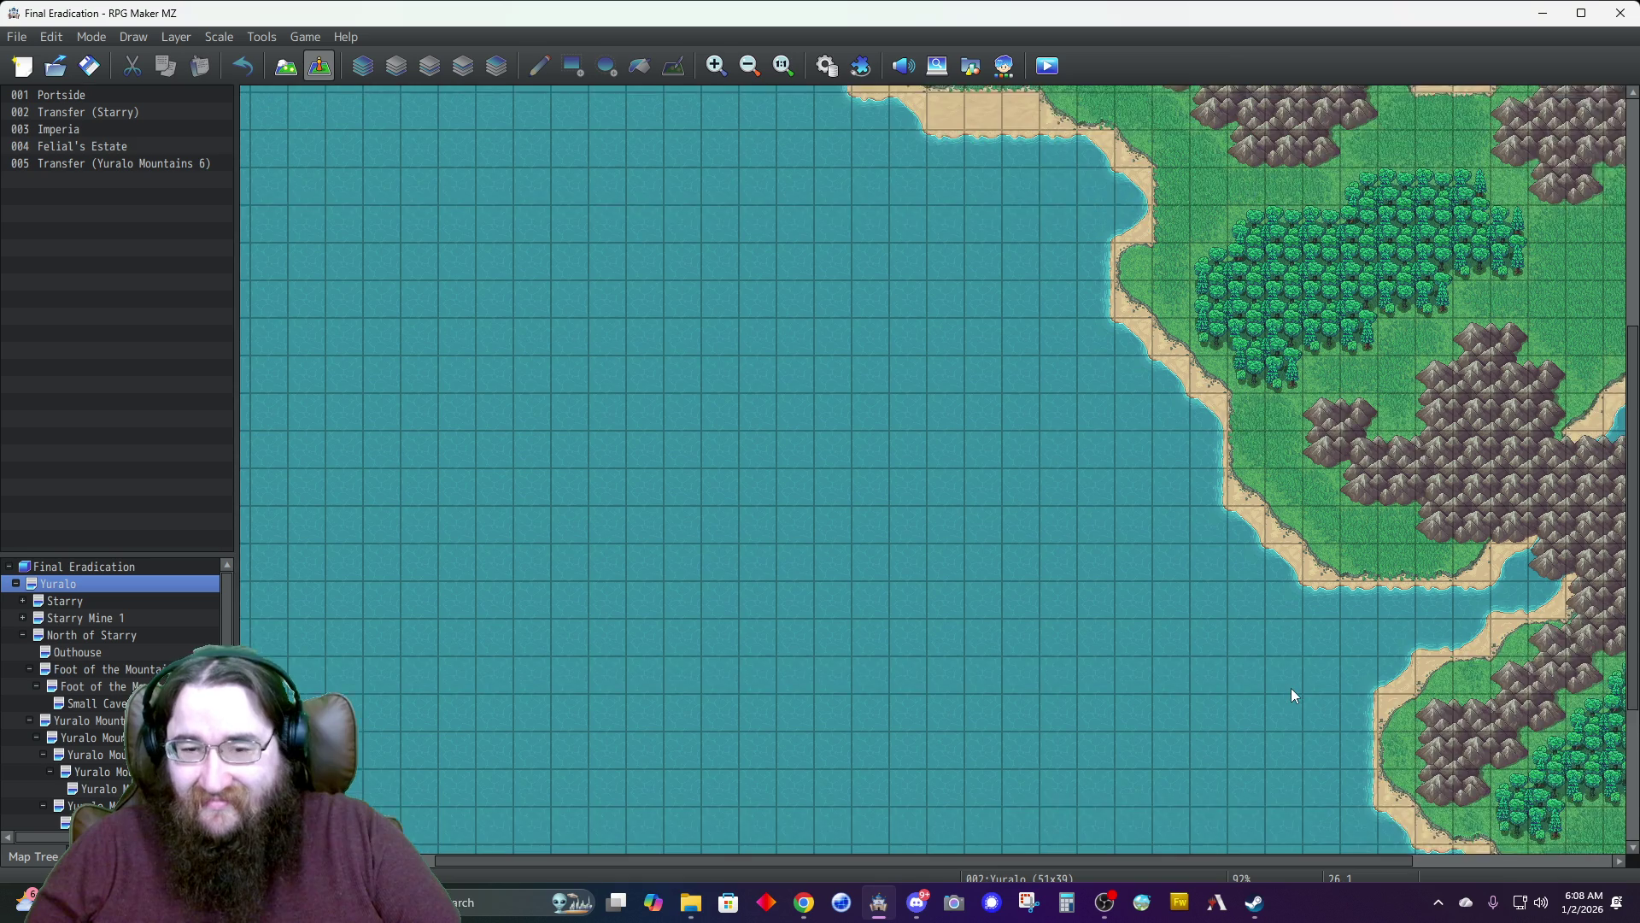
pyautogui.scroll(10, 1290, 689)
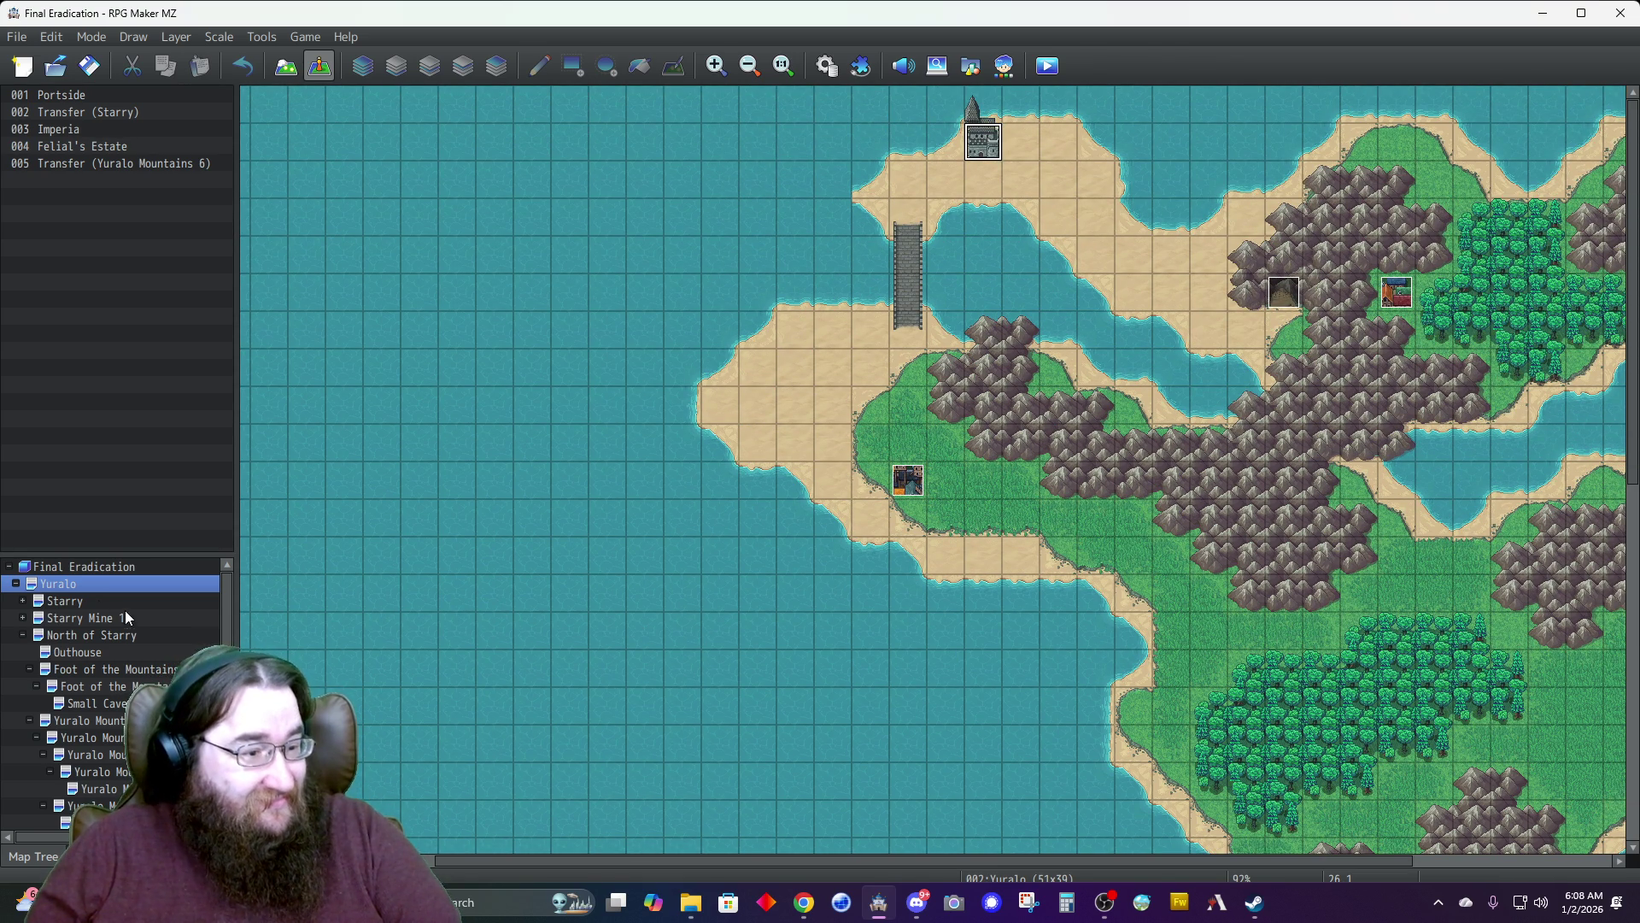
pyautogui.click(85, 587)
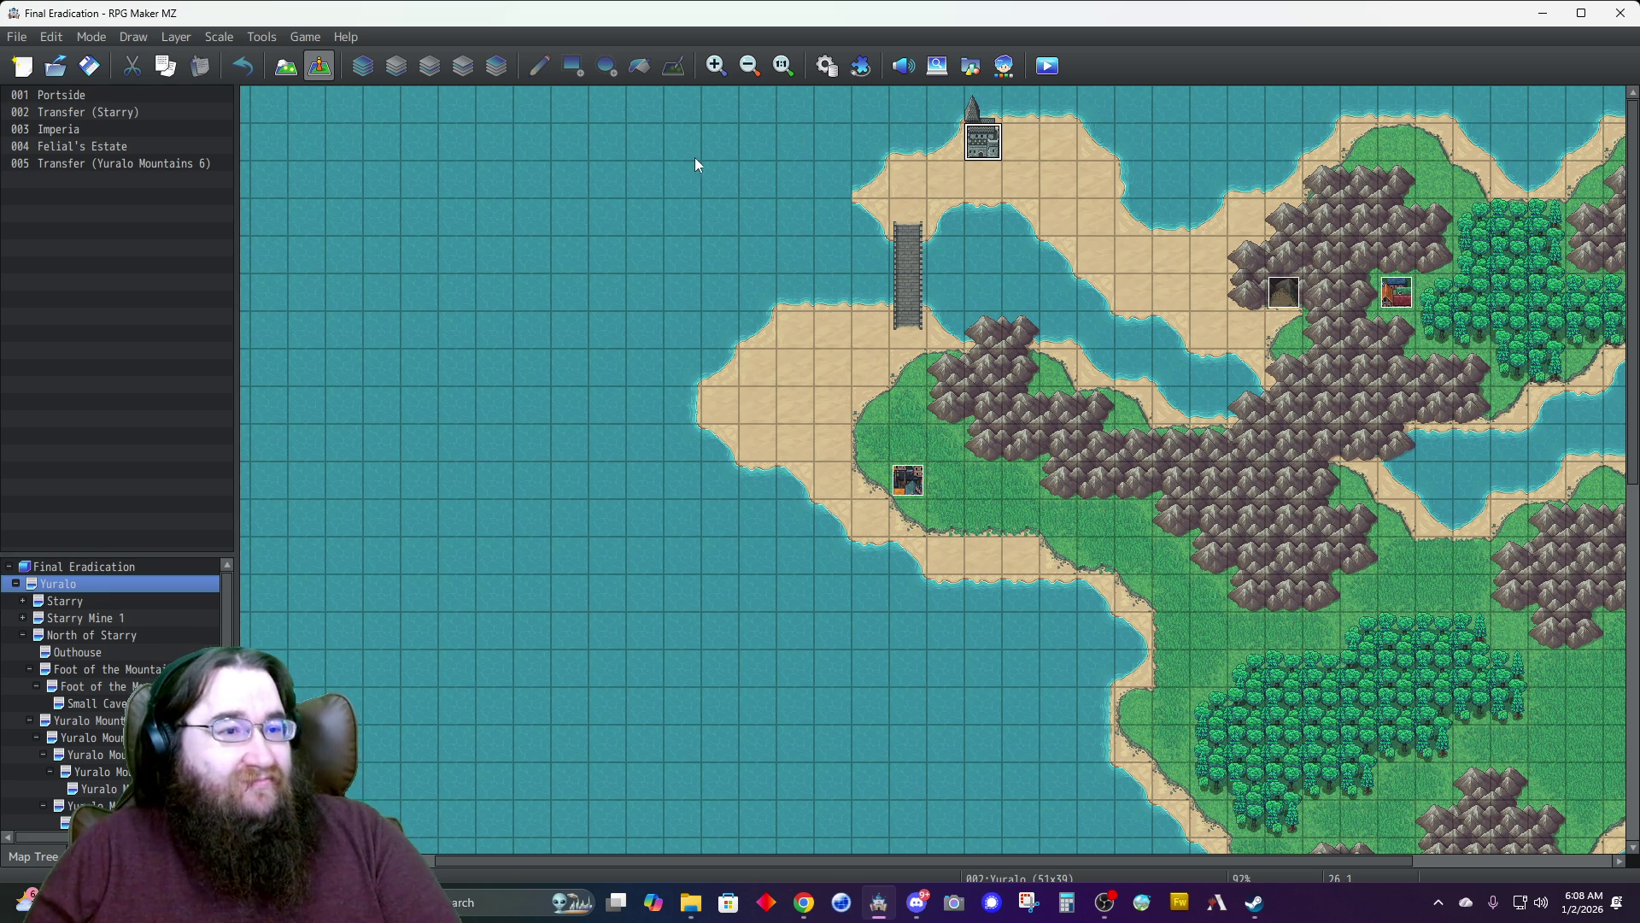
# Switch to Map mode and show the building and pyramid tiles in tileset tabs B, then C.
pyautogui.click(285, 65)
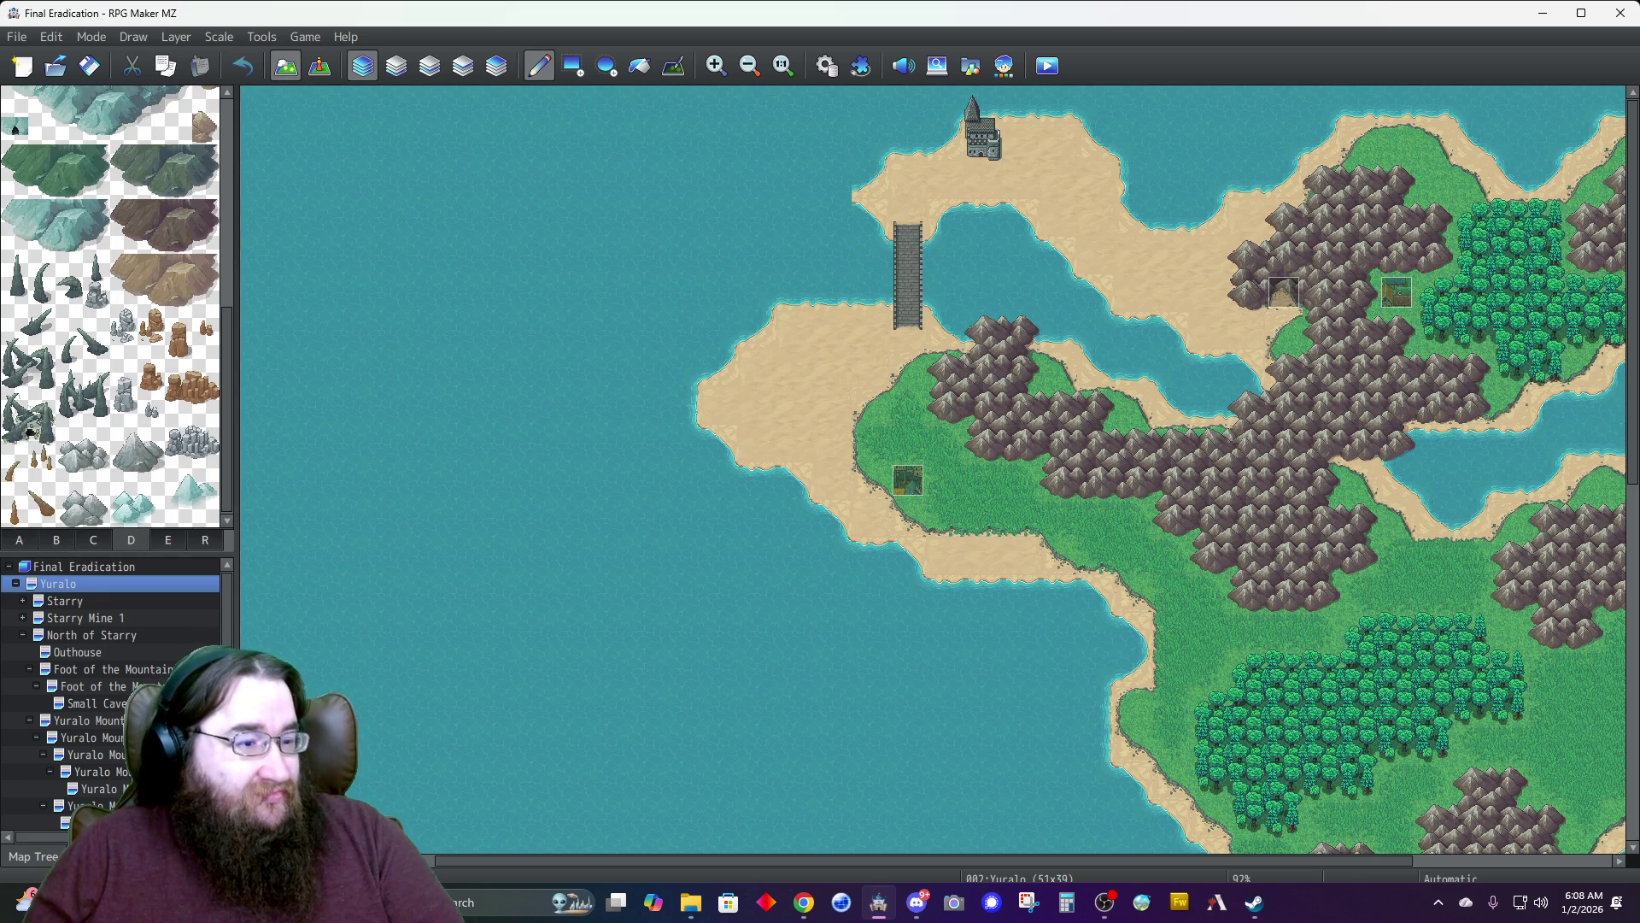
pyautogui.click(58, 542)
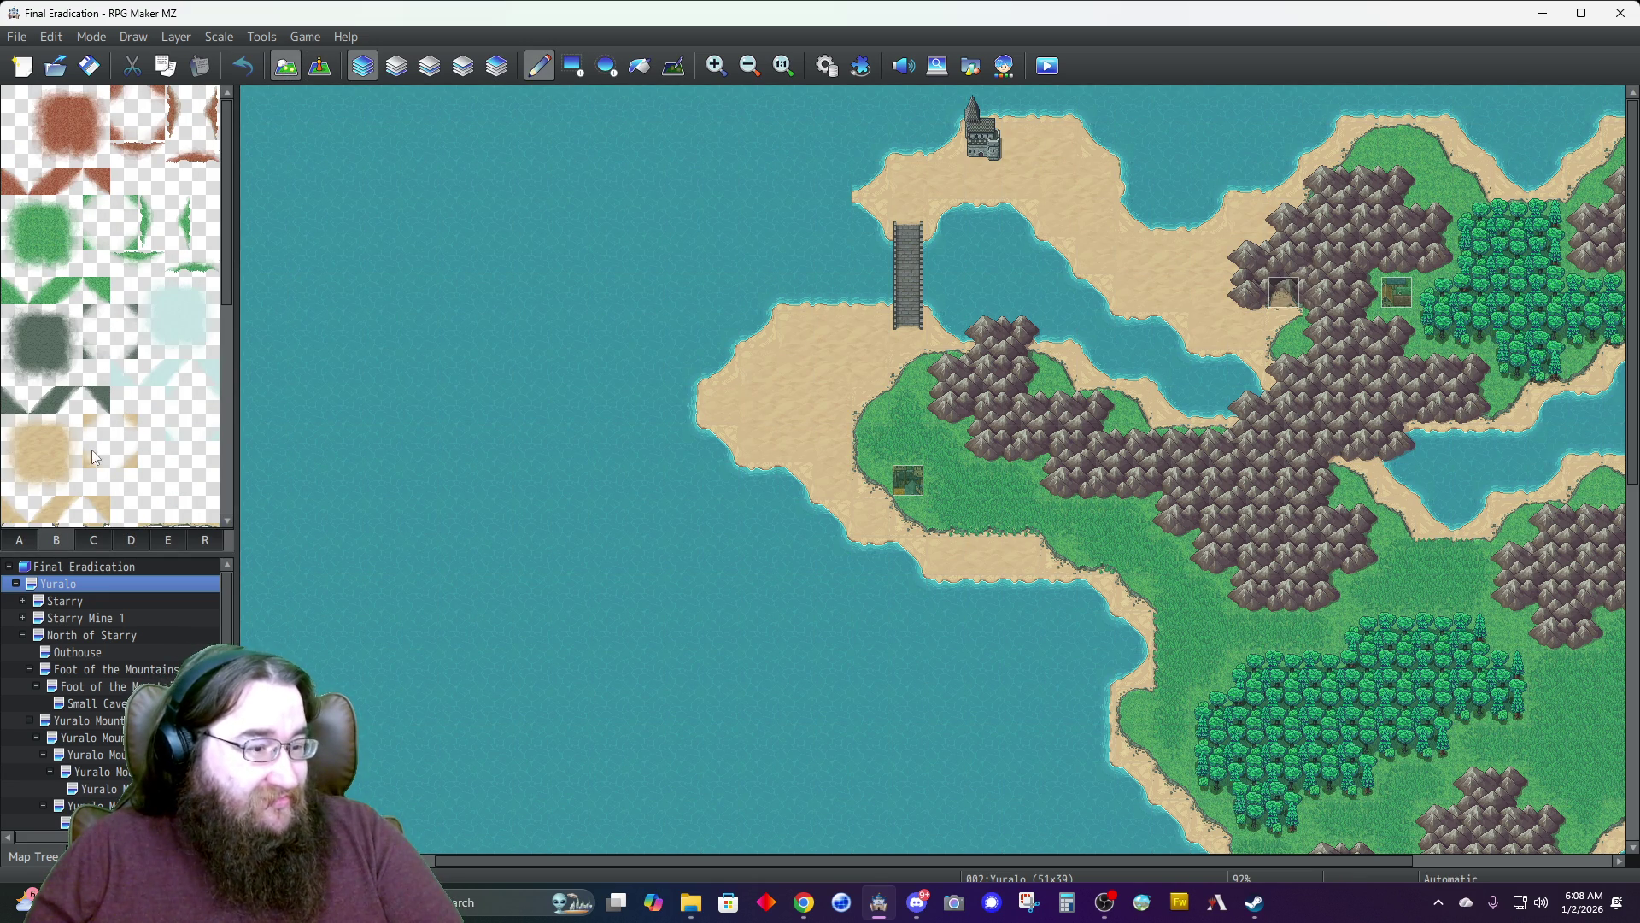
pyautogui.click(99, 538)
pyautogui.scroll(-10, 113, 436)
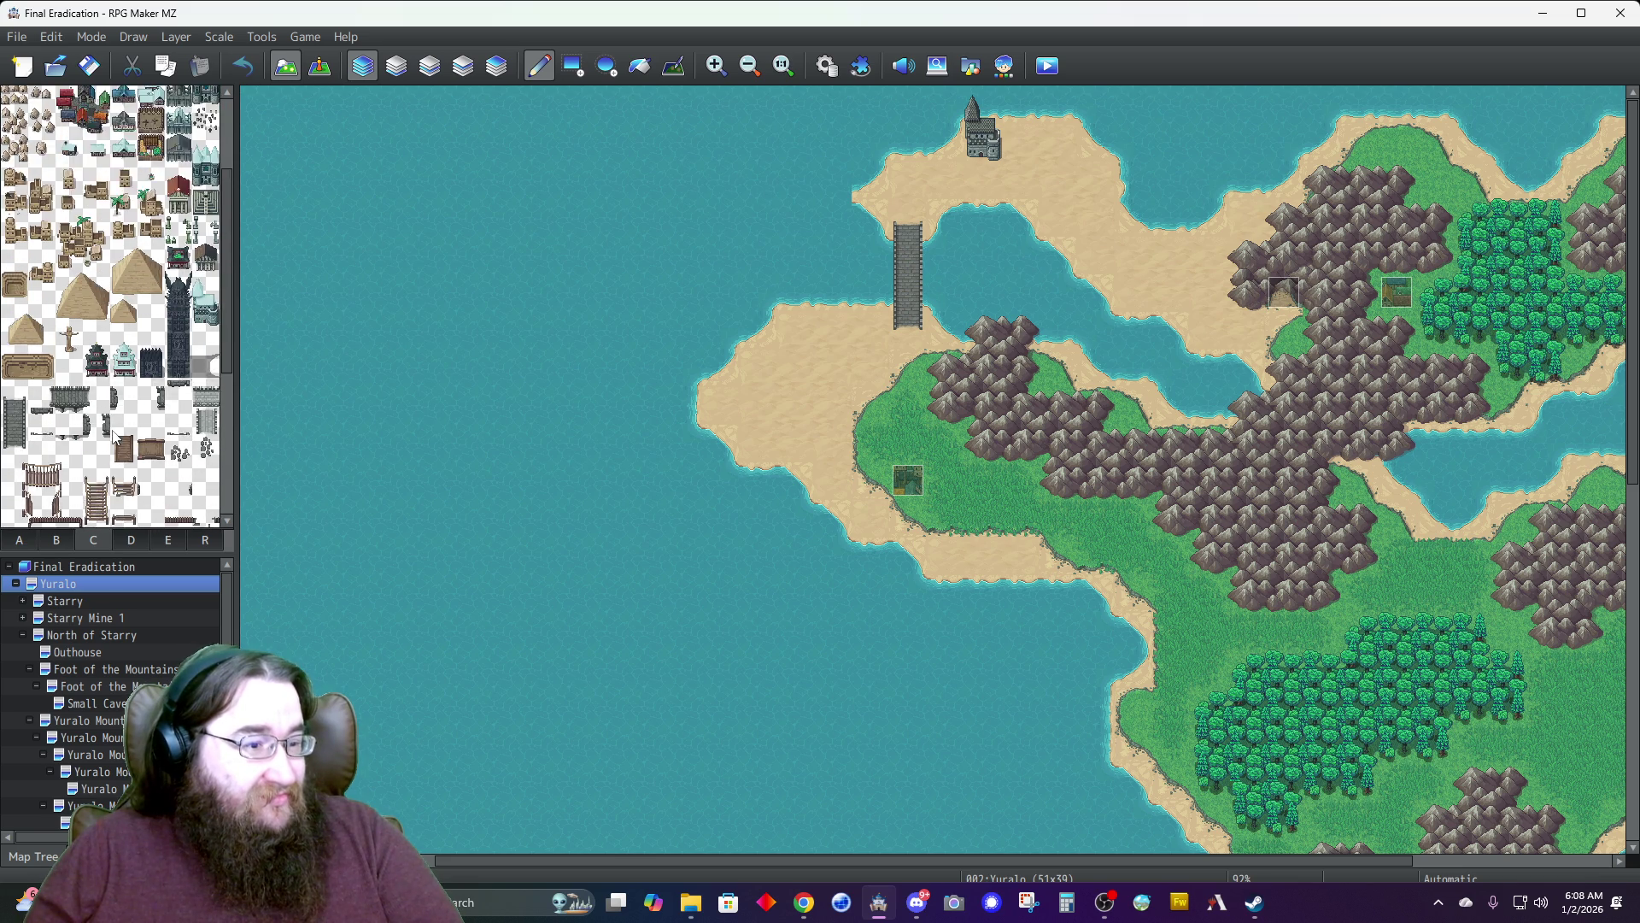
pyautogui.scroll(1, 113, 436)
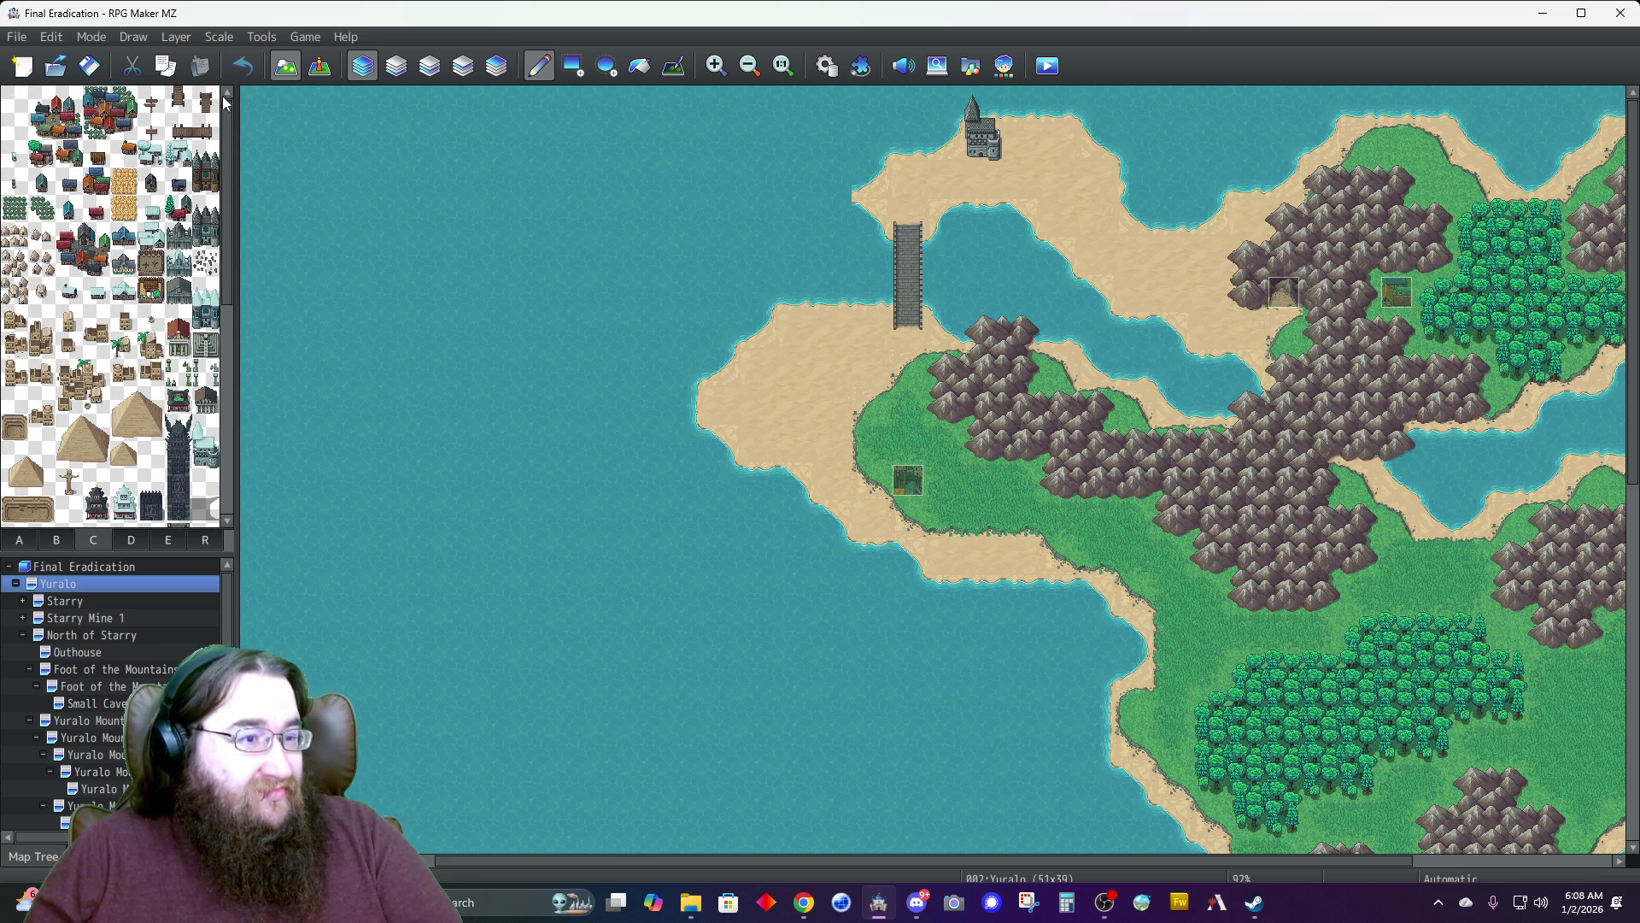
# View single tile layers one at a time, including the third and fourth, ending on the third.
pyautogui.click(425, 75)
pyautogui.click(474, 74)
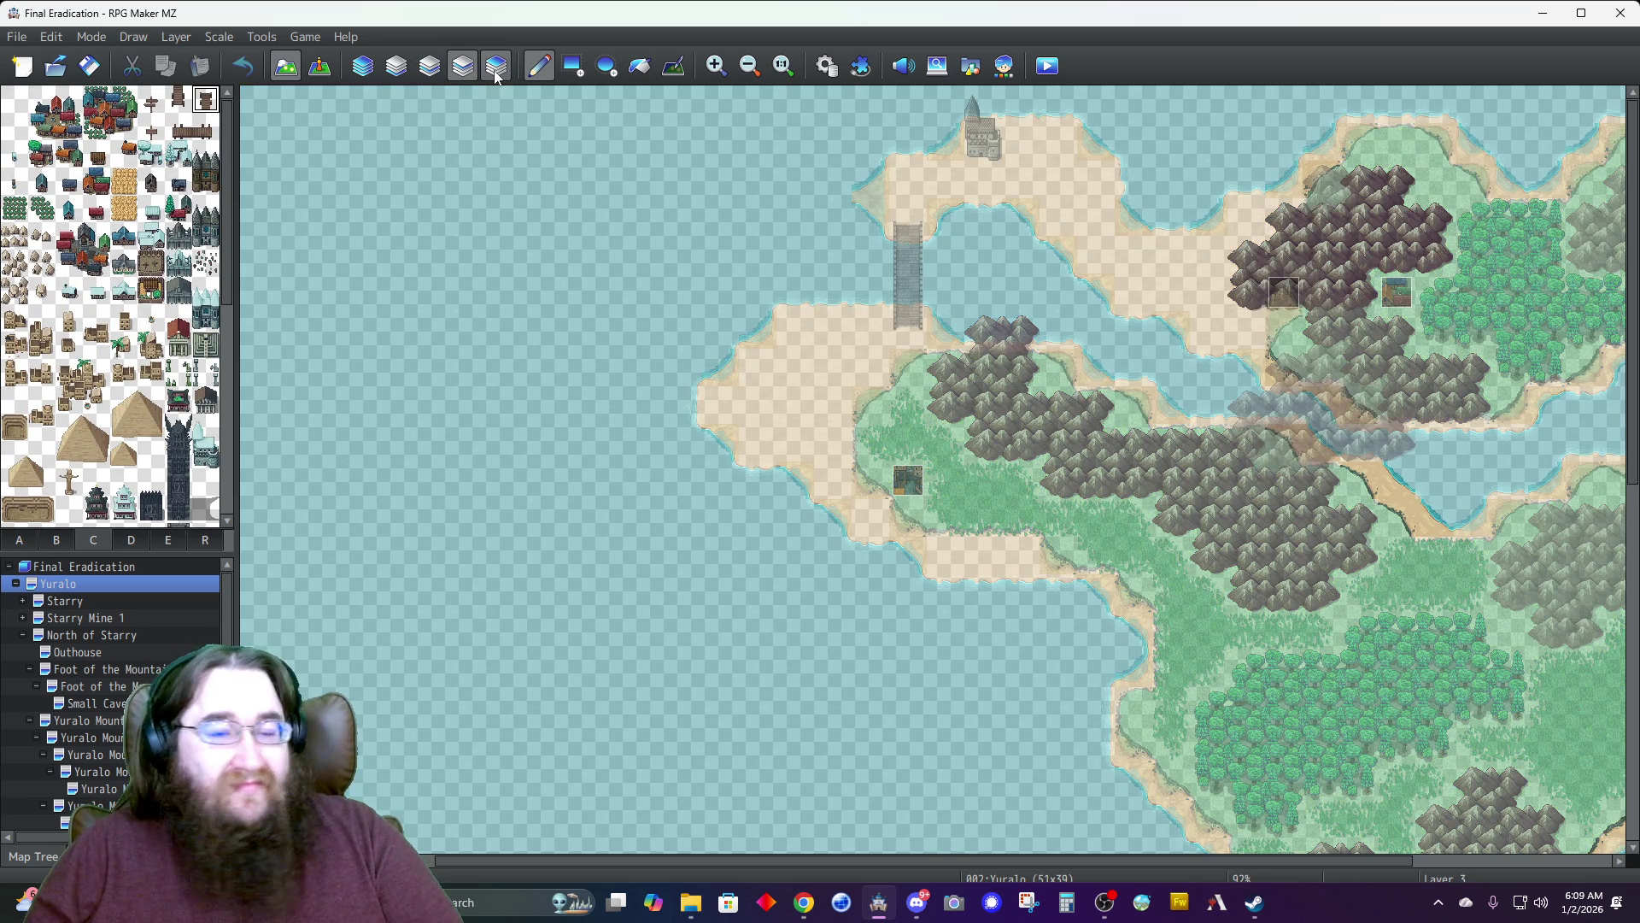
pyautogui.click(496, 70)
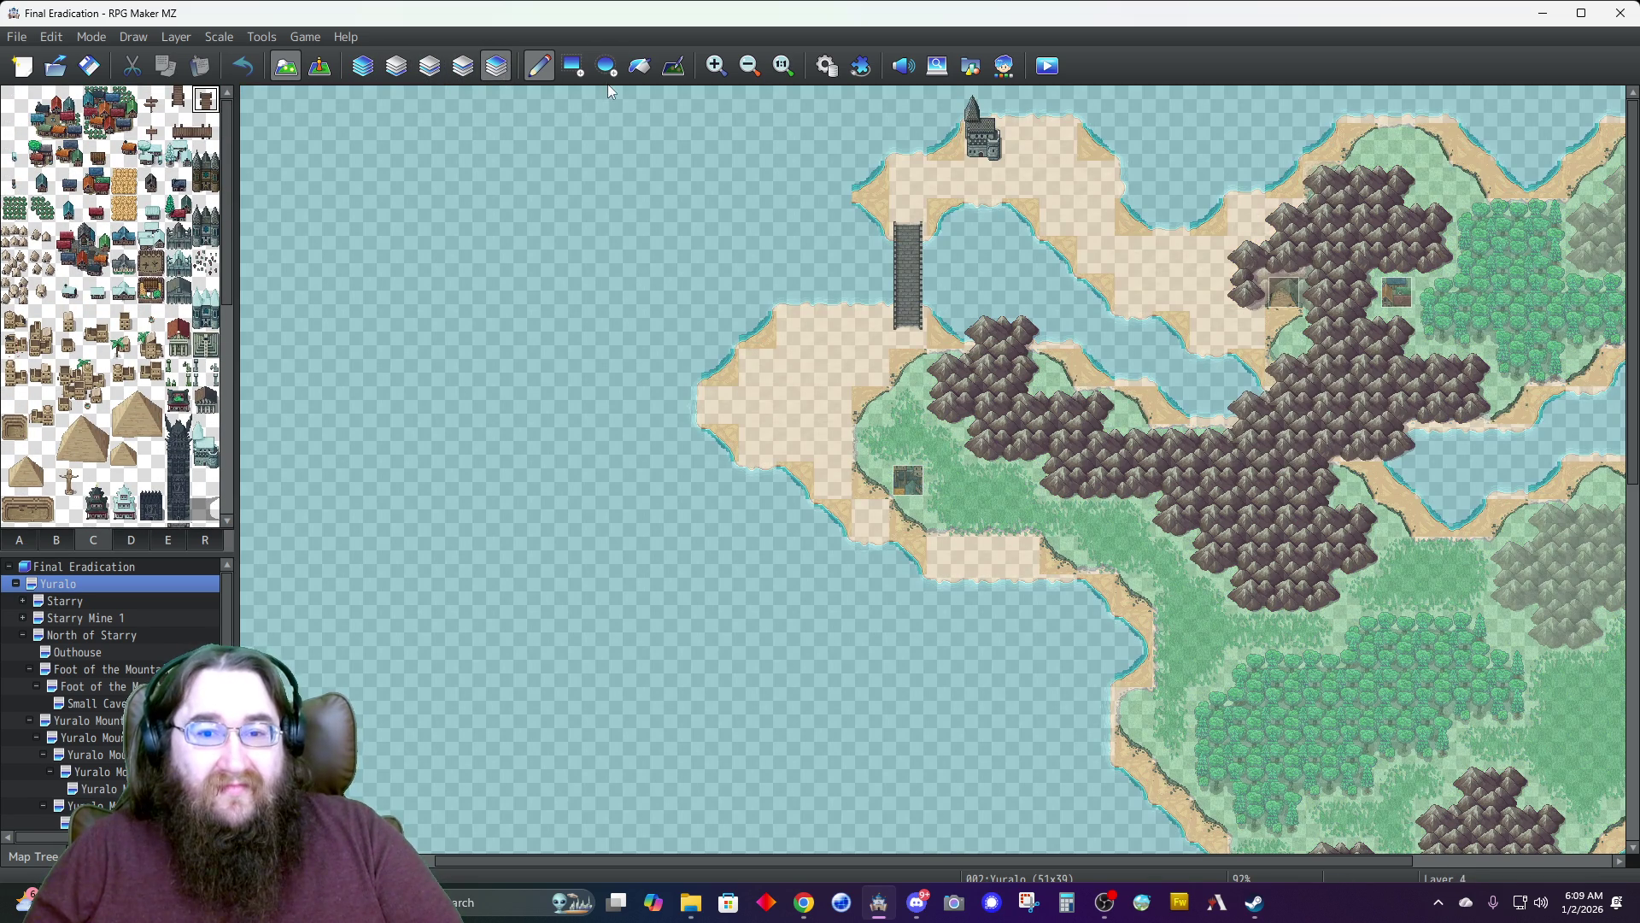
pyautogui.click(466, 75)
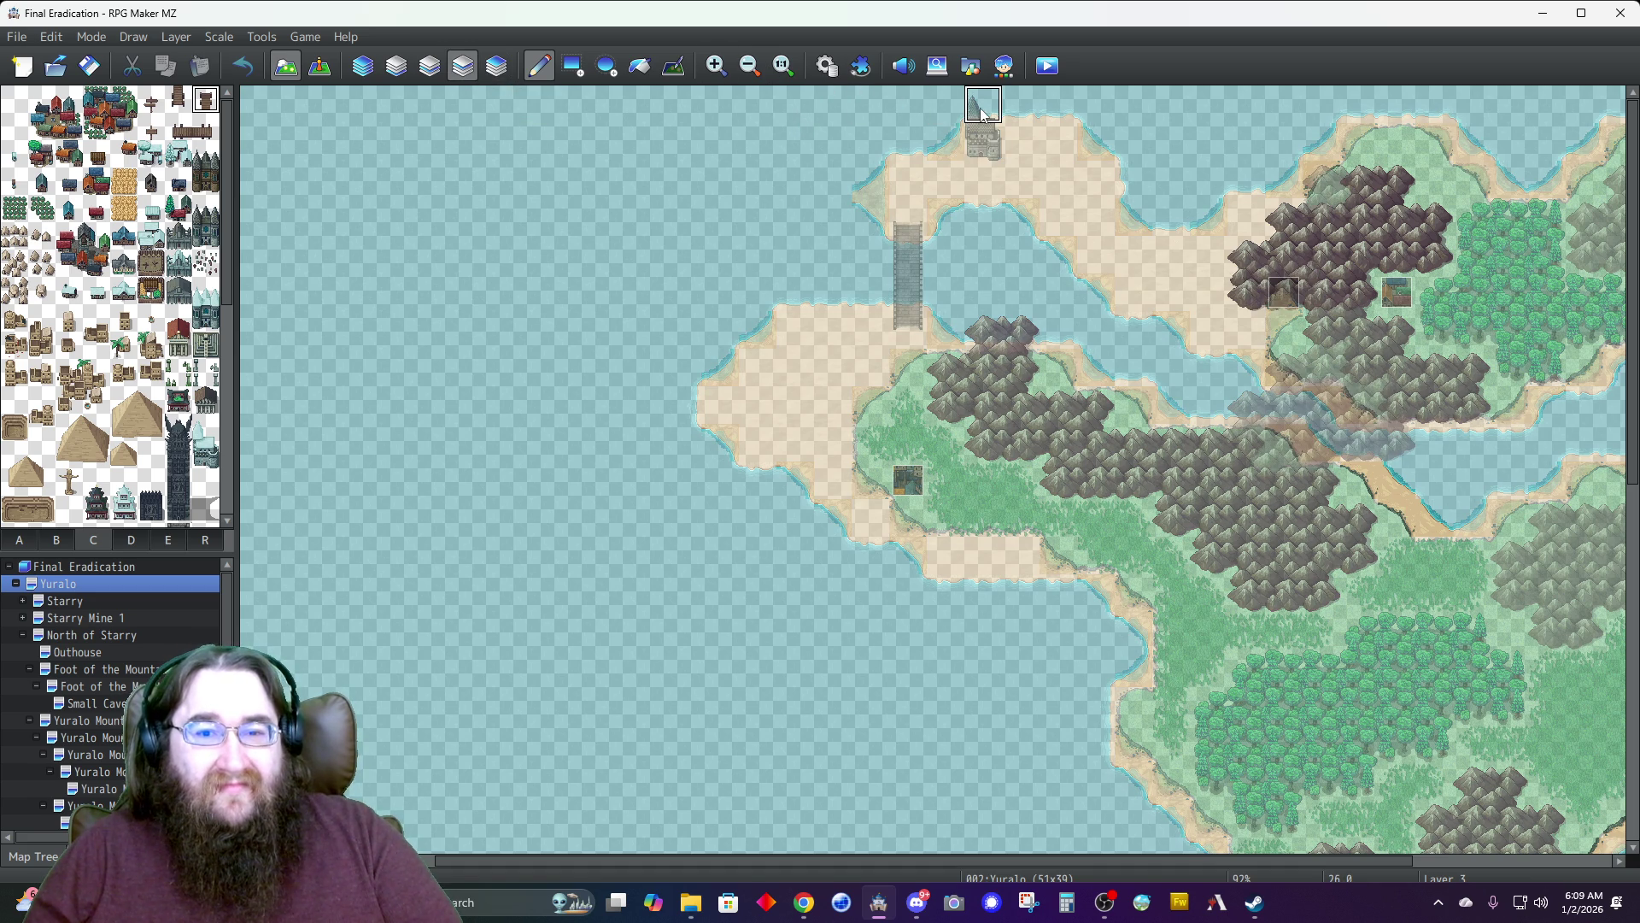
pyautogui.click(363, 75)
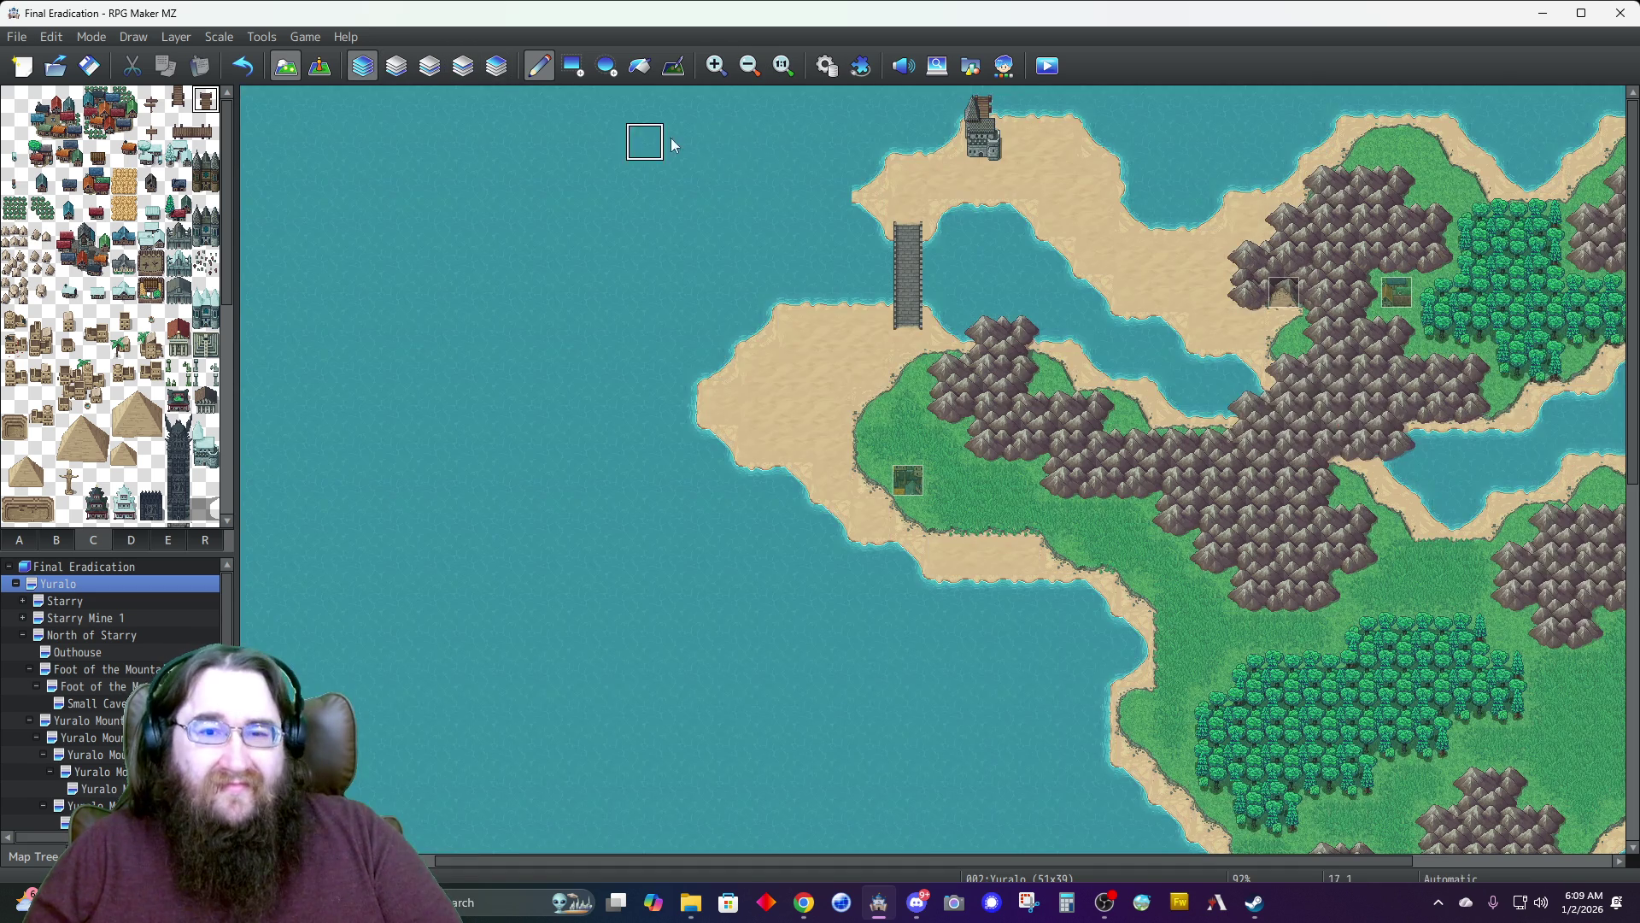
pyautogui.scroll(-1, 827, 196)
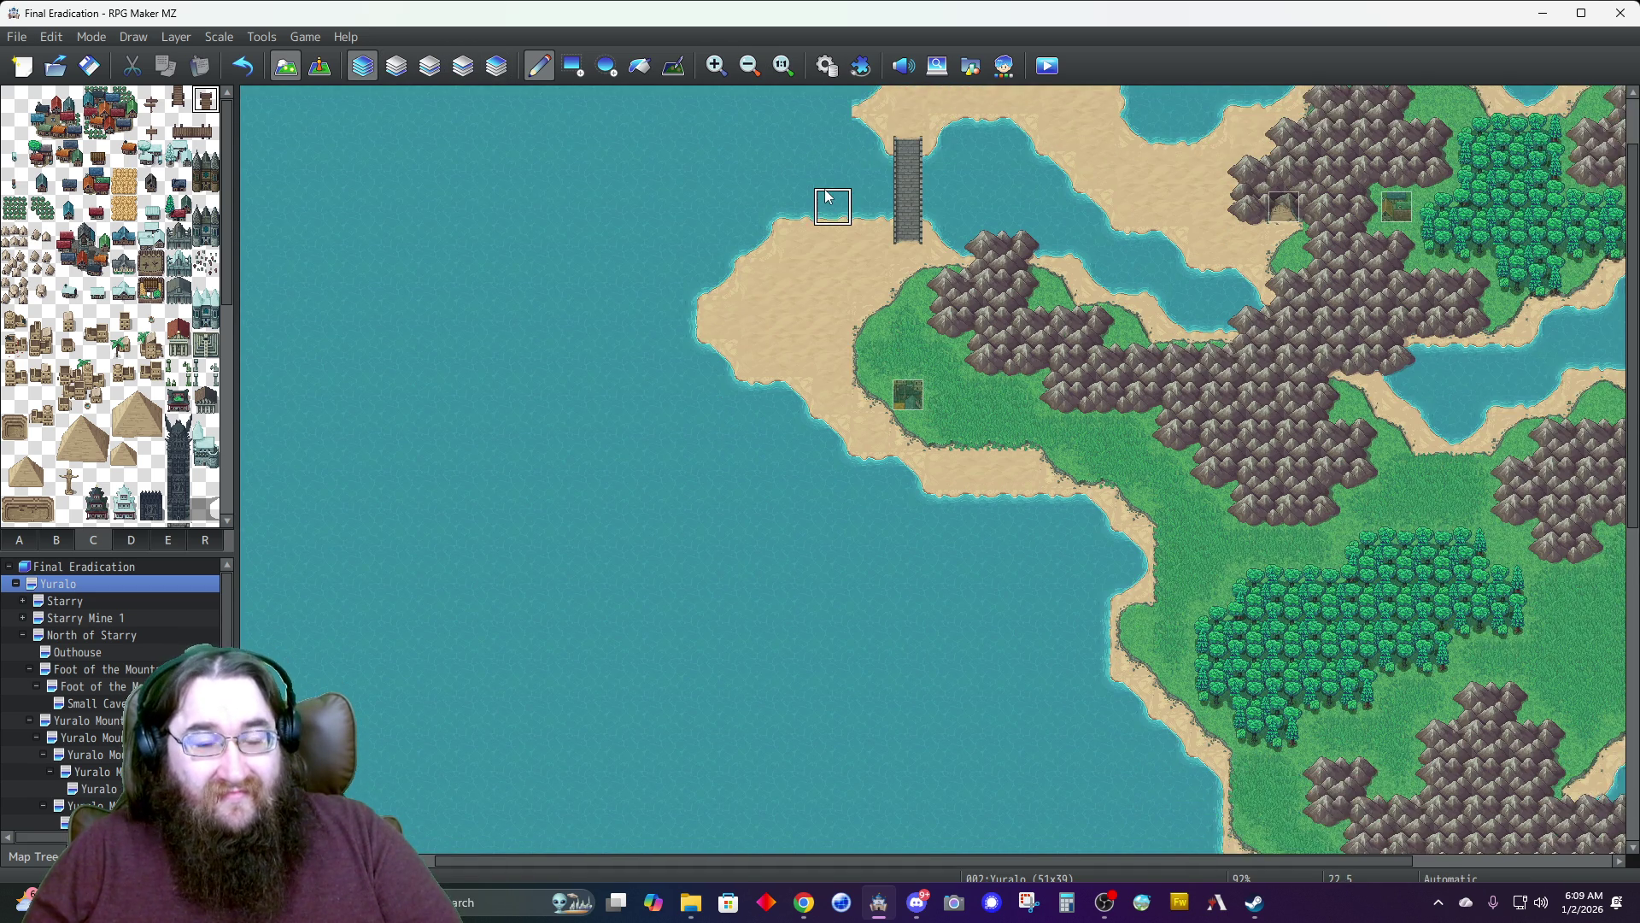
pyautogui.scroll(1, 827, 196)
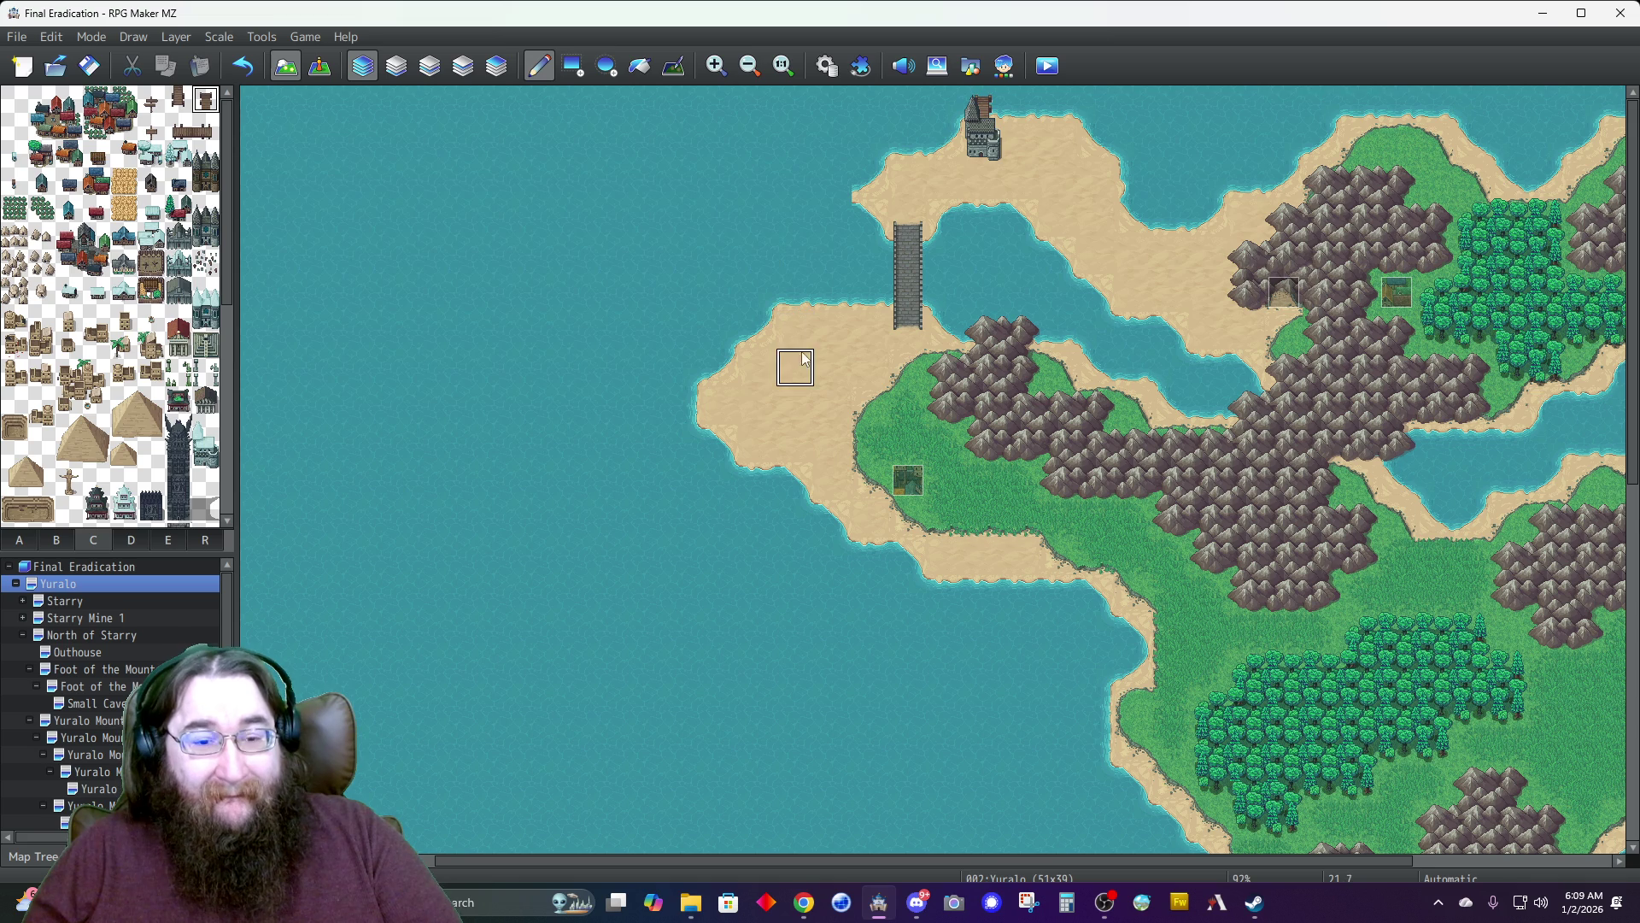
pyautogui.scroll(-2, 829, 342)
pyautogui.scroll(2, 829, 346)
pyautogui.scroll(1, 827, 350)
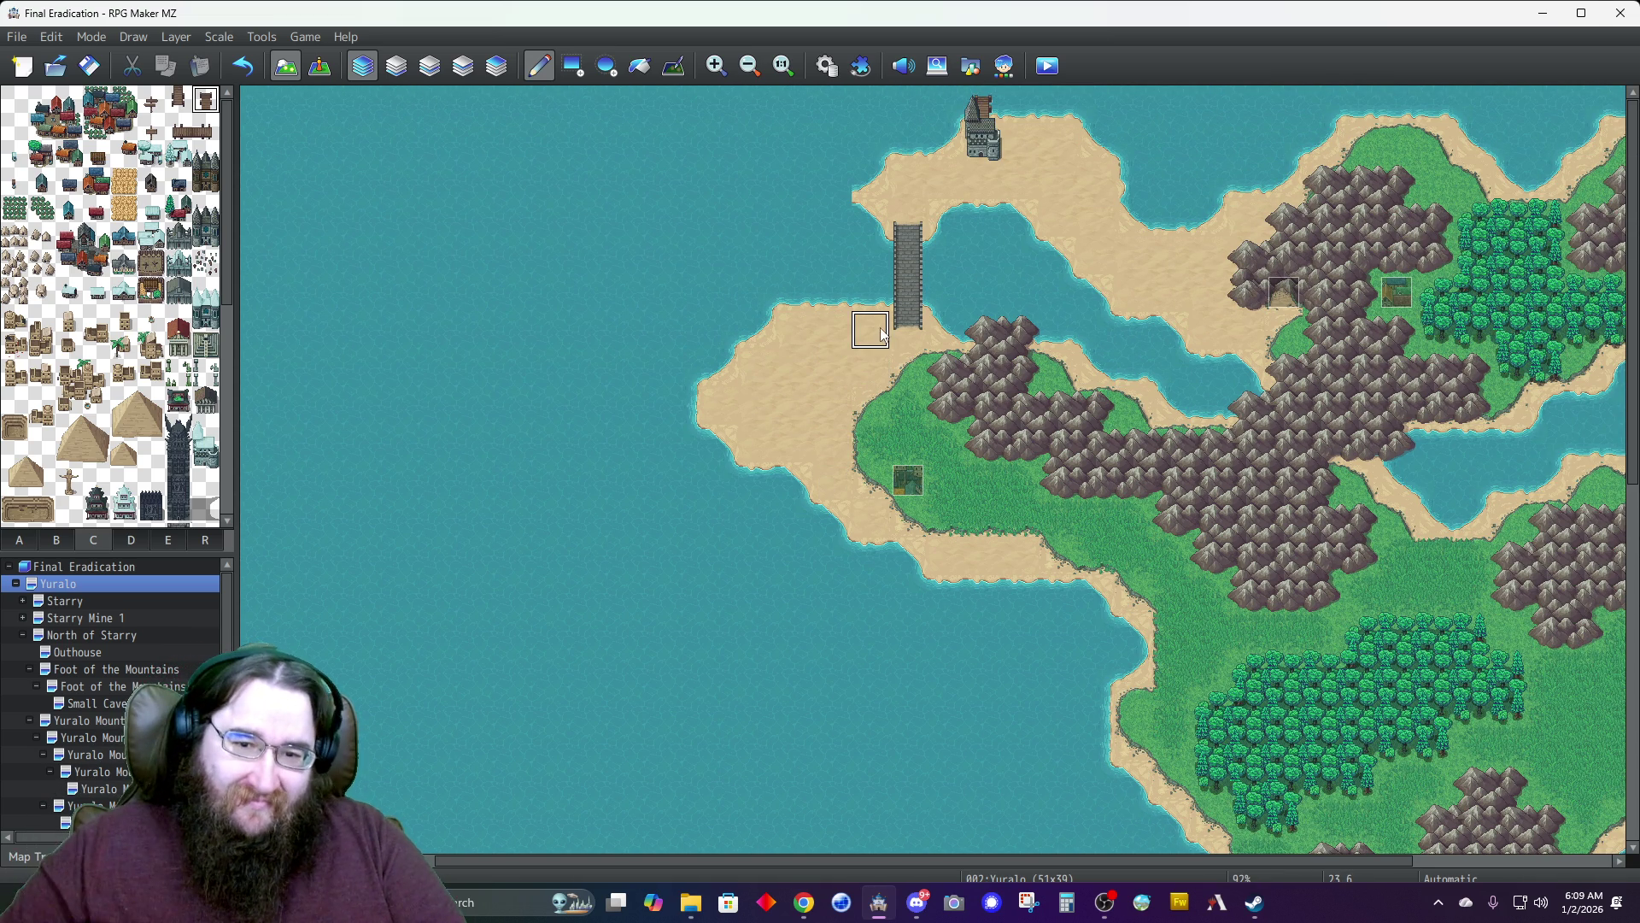
pyautogui.scroll(-2, 838, 353)
pyautogui.scroll(-4, 838, 352)
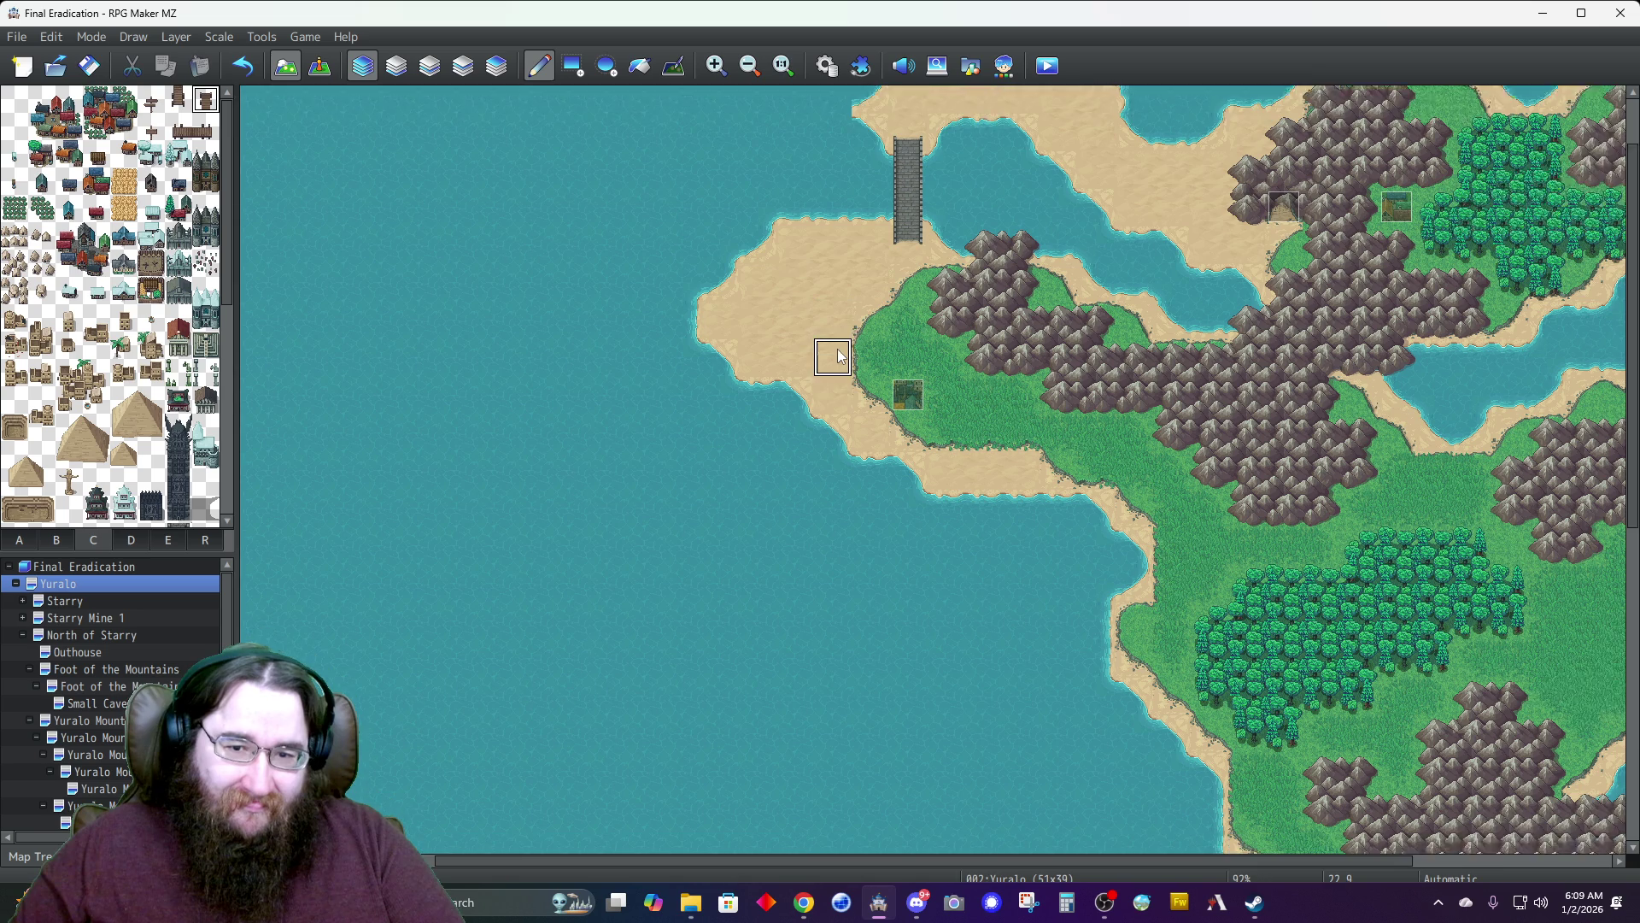
pyautogui.scroll(-2, 1087, 367)
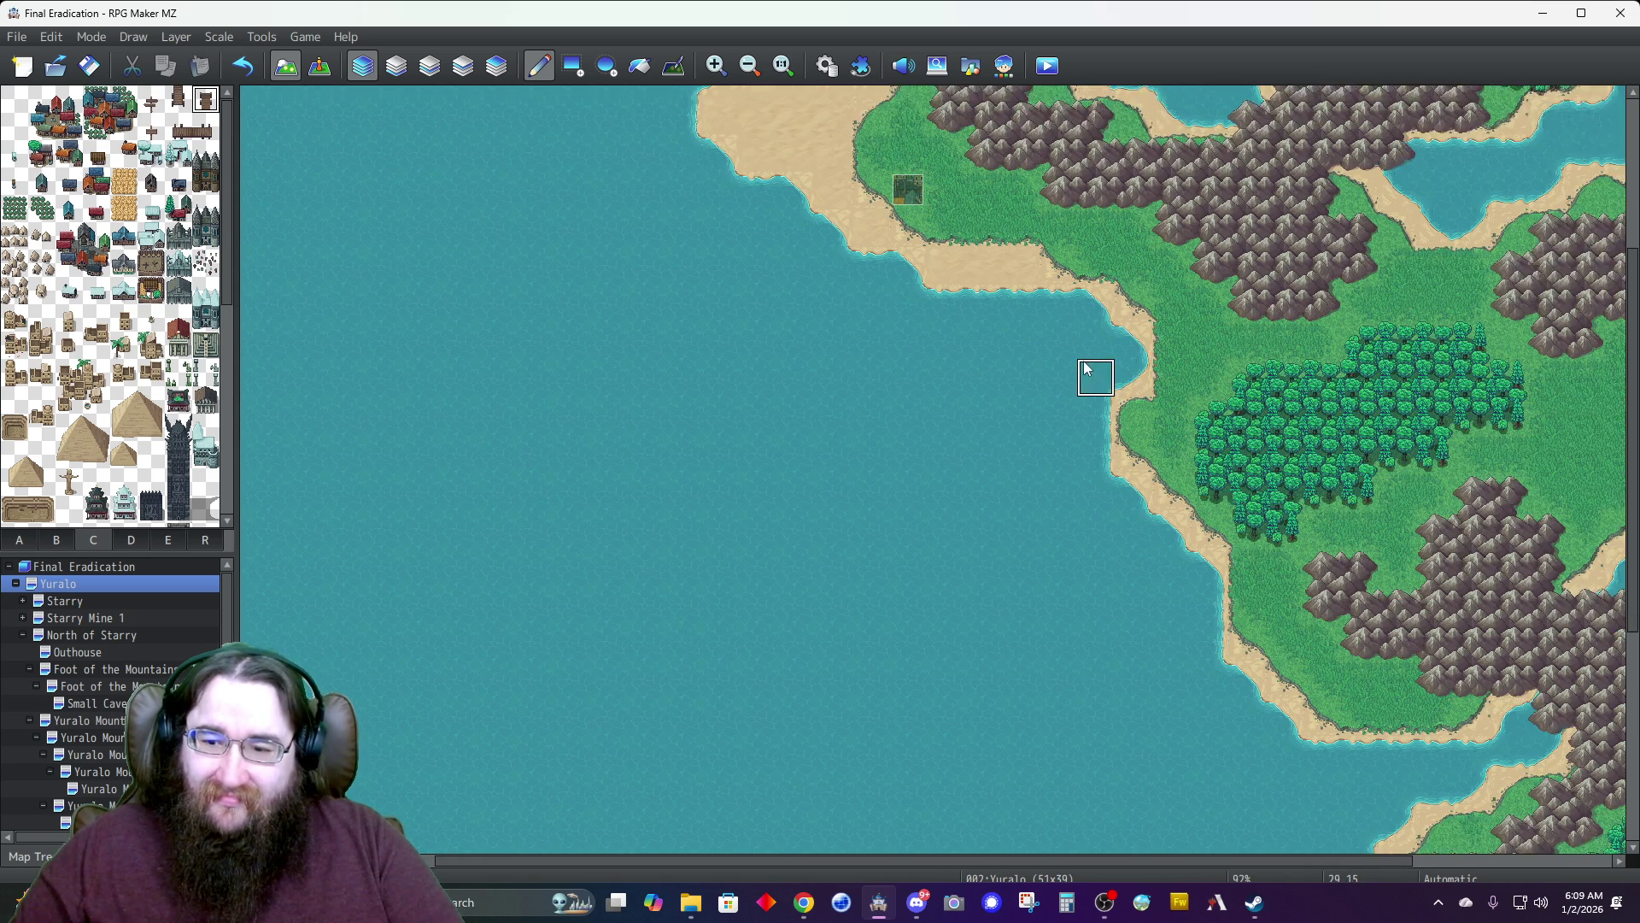
pyautogui.scroll(4, 1093, 365)
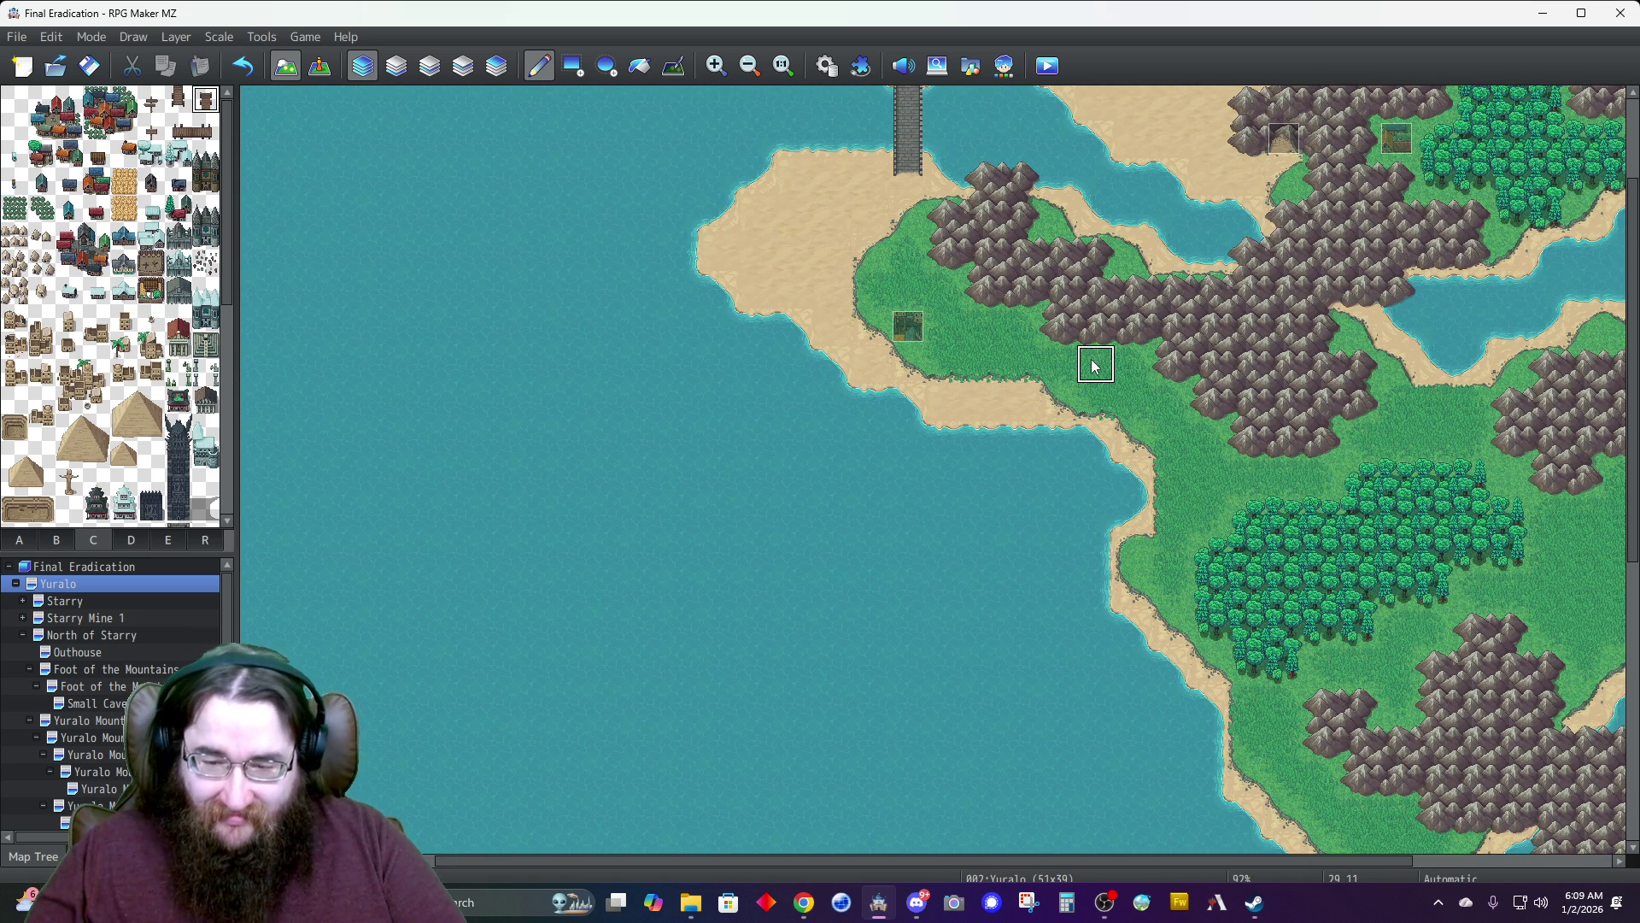
pyautogui.keyDown('ctrl'); pyautogui.scroll(-2, 1098, 366); pyautogui.keyUp('ctrl')
pyautogui.keyDown('ctrl'); pyautogui.scroll(2, 1094, 367); pyautogui.keyUp('ctrl')
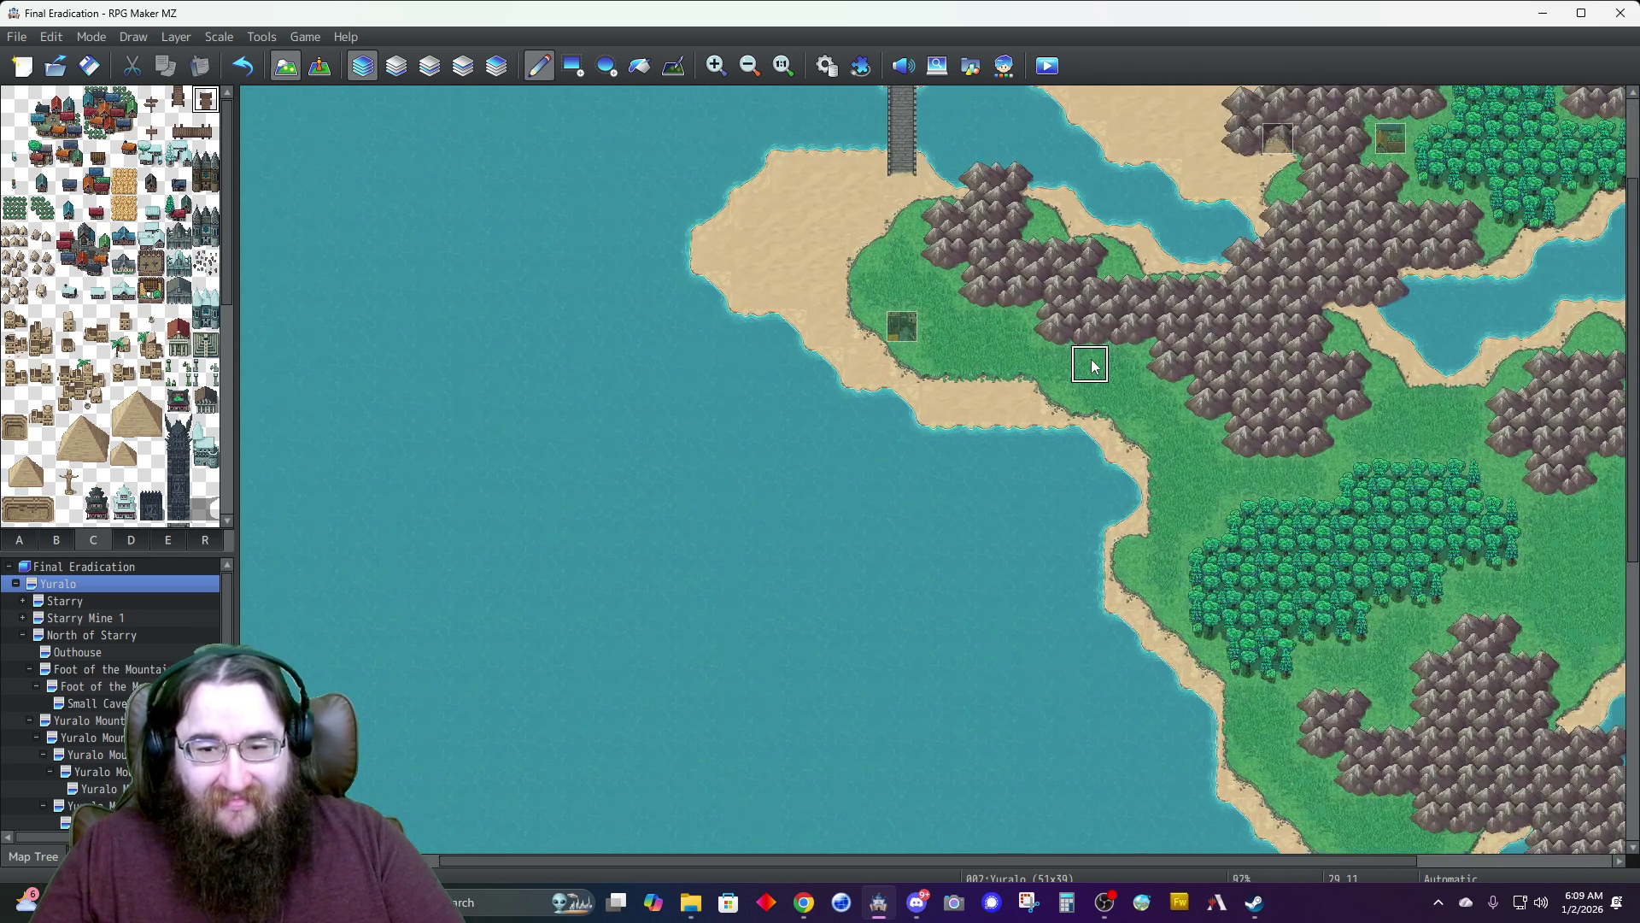